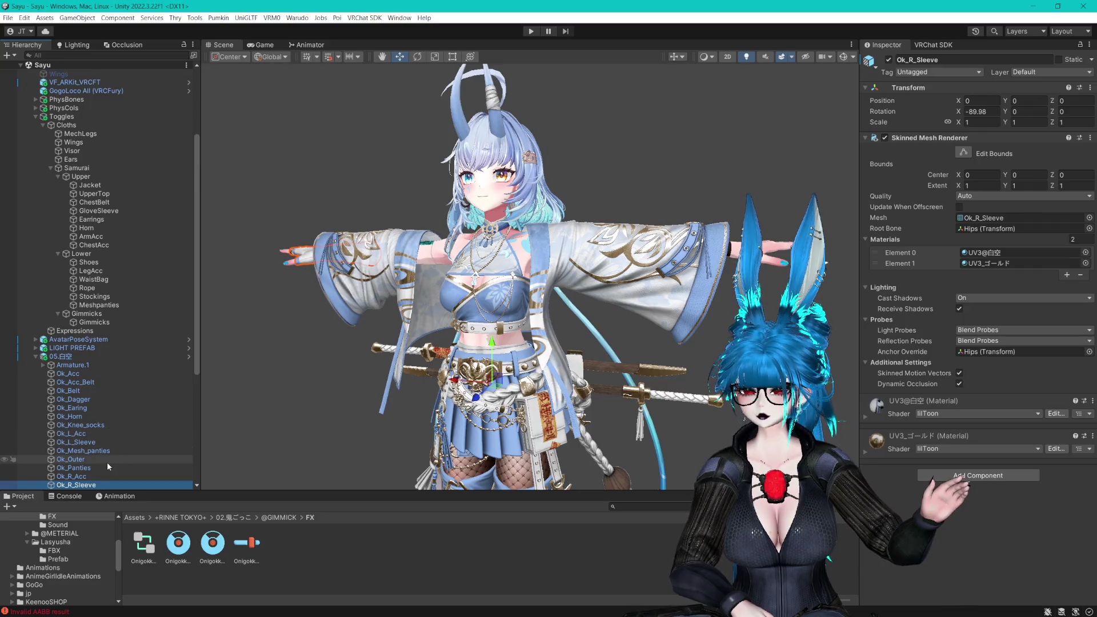
Locate the Ok_L_Sleeve mesh inside the 05.白空 outfit prefab
scroll(107, 459, "down", 3)
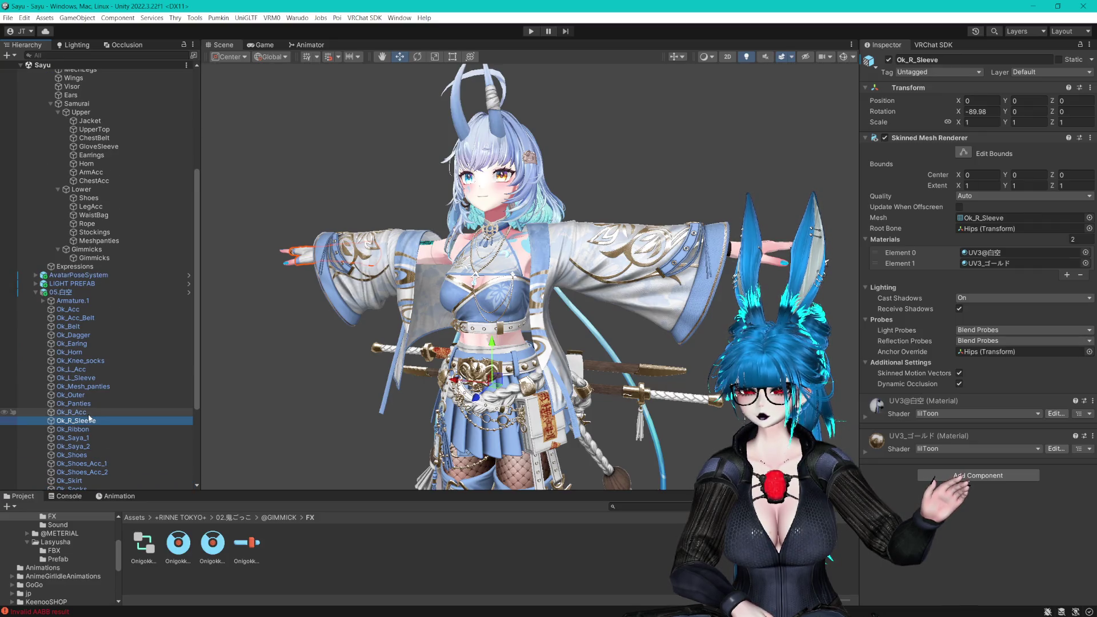
scroll(94, 444, "down", 3)
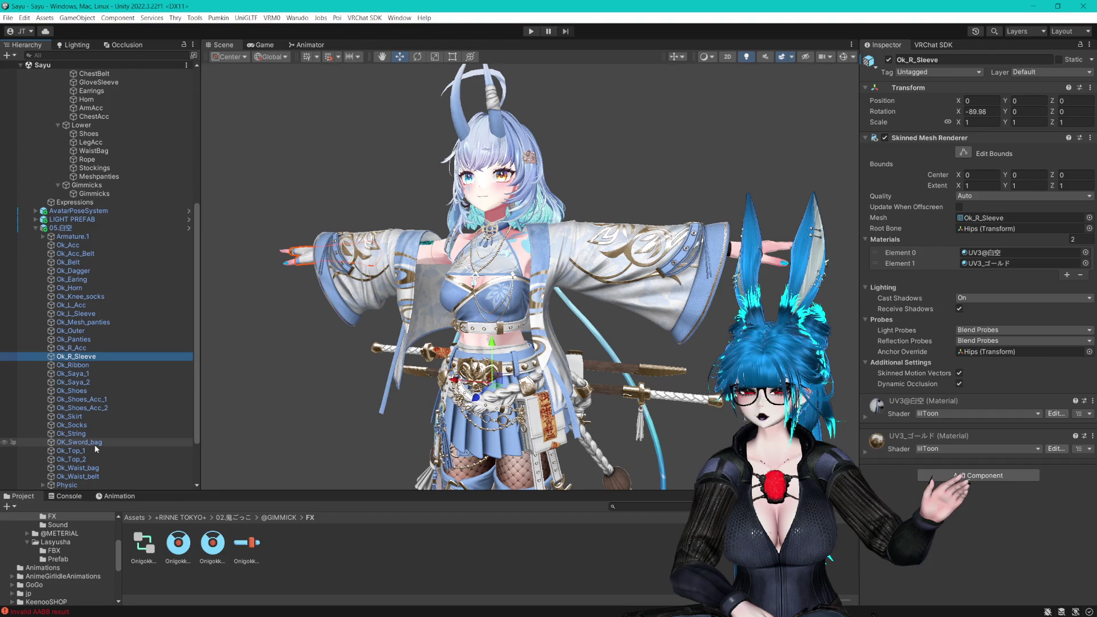
scroll(94, 444, "down", 2)
left_click(823, 260)
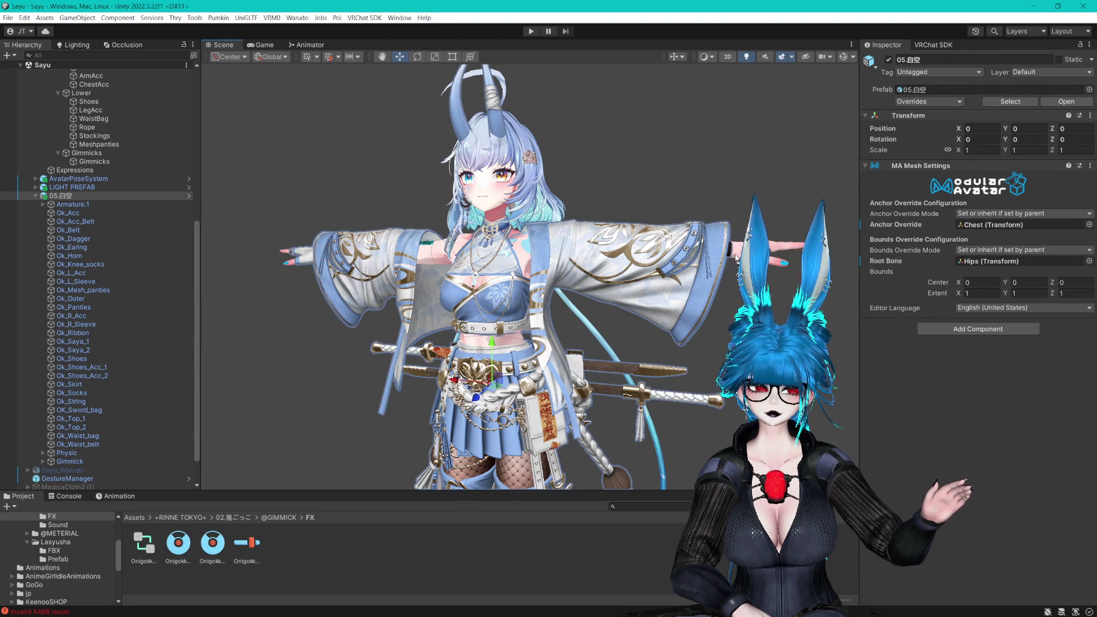
left_click(732, 252)
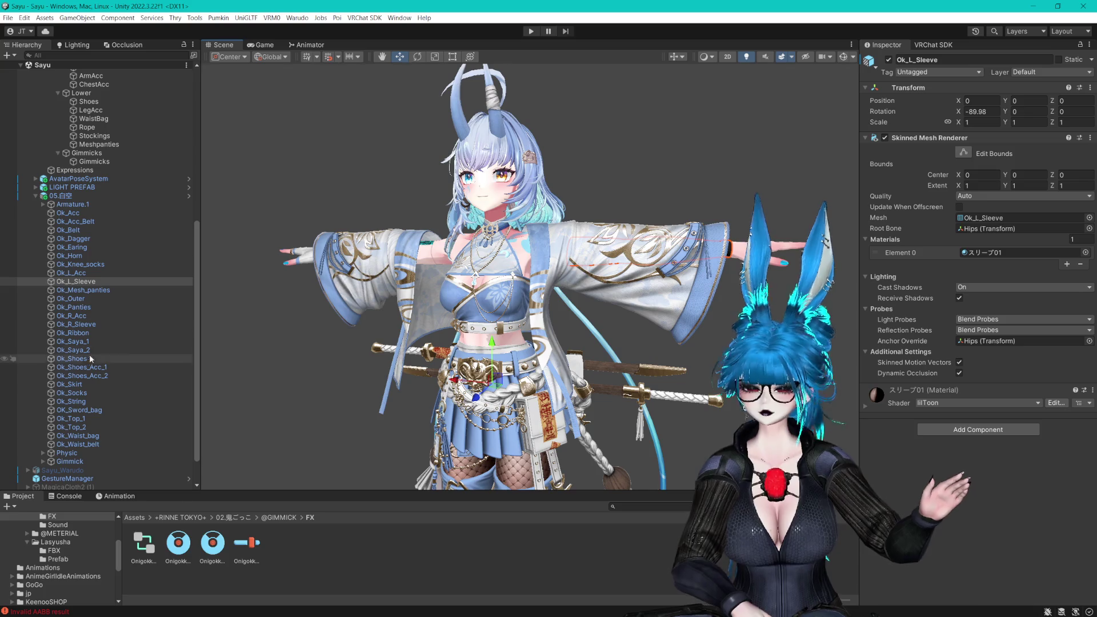
scroll(122, 200, "up", 6)
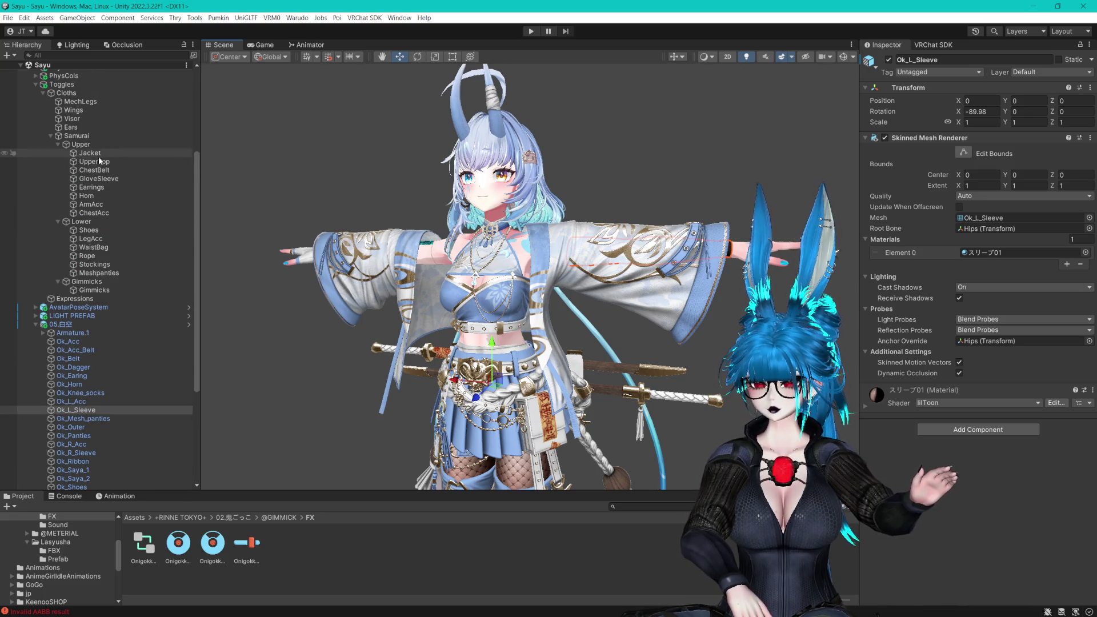
Put Ok_L_Sleeve in GloveSleeve's second Turn On slot and remove the Ok_Shoes_Acc_2 entry
left_click(107, 178)
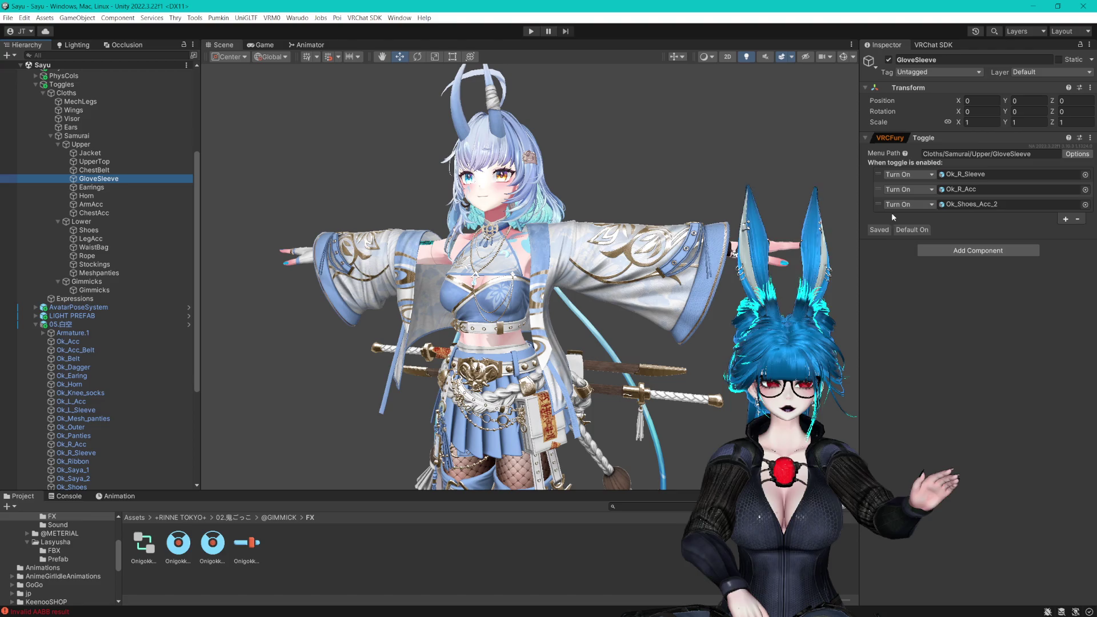
scroll(138, 335, "down", 6)
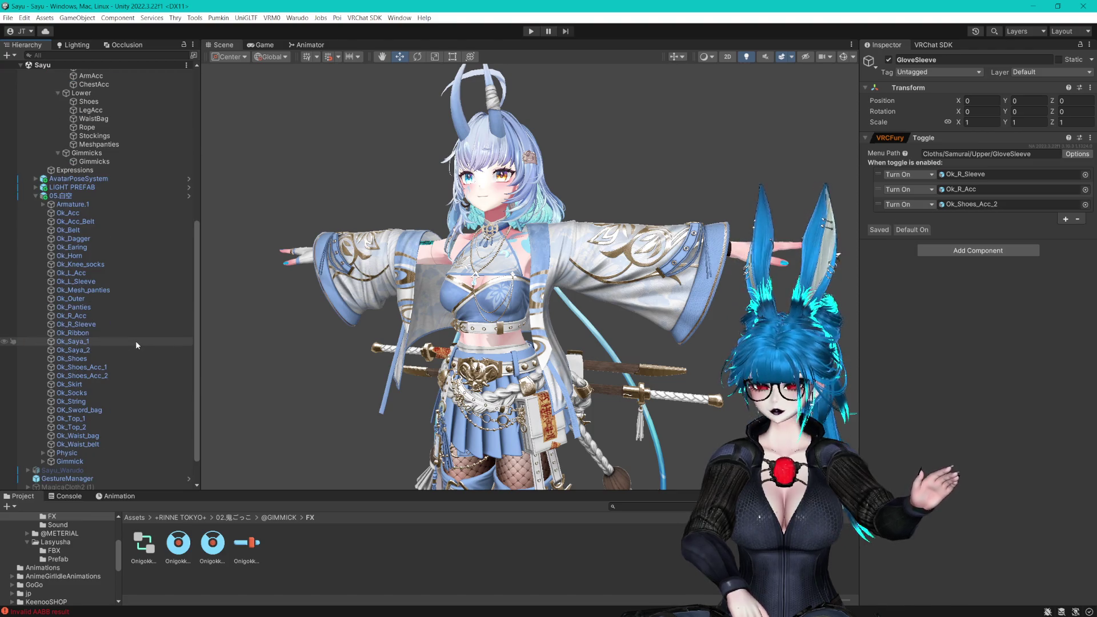
mouse_move(80, 281)
left_mouse_down()
mouse_move(1012, 207)
mouse_move(1011, 189)
left_mouse_up()
right_click(978, 204)
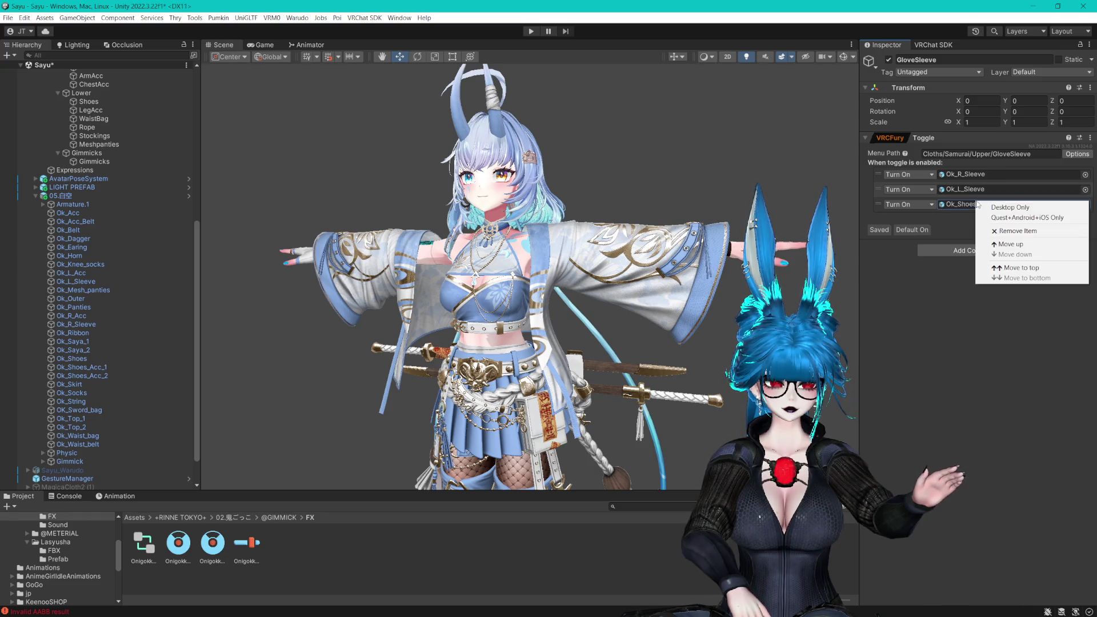
left_click(994, 231)
scroll(84, 325, "up", 4)
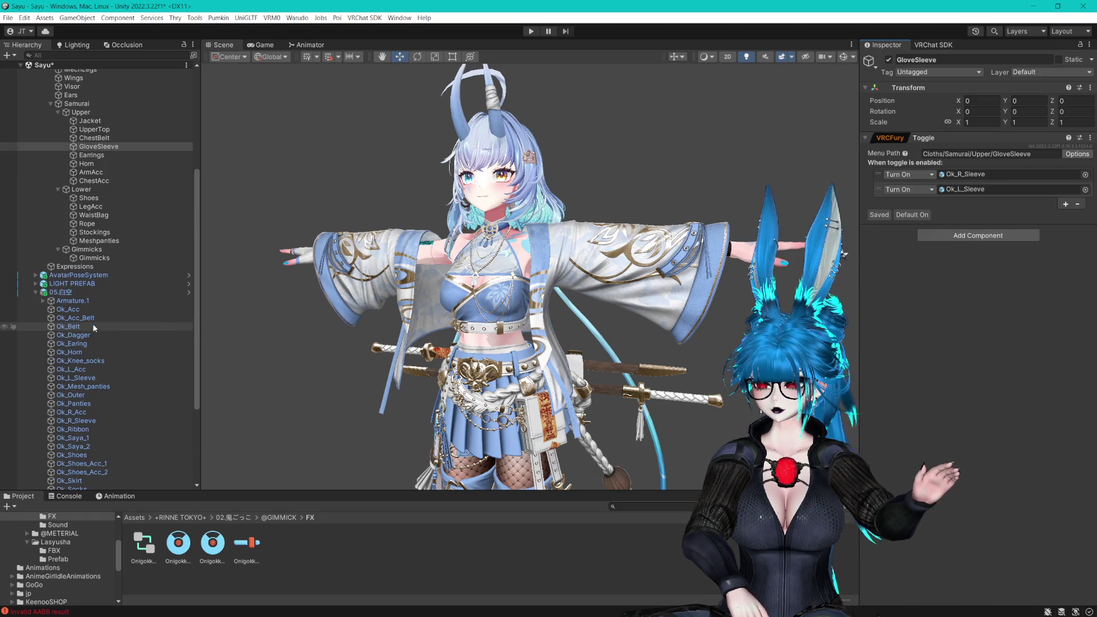
Change the last part of the ChestBelt and Earrings menu paths to ChestBelt and Earring
left_click(94, 138)
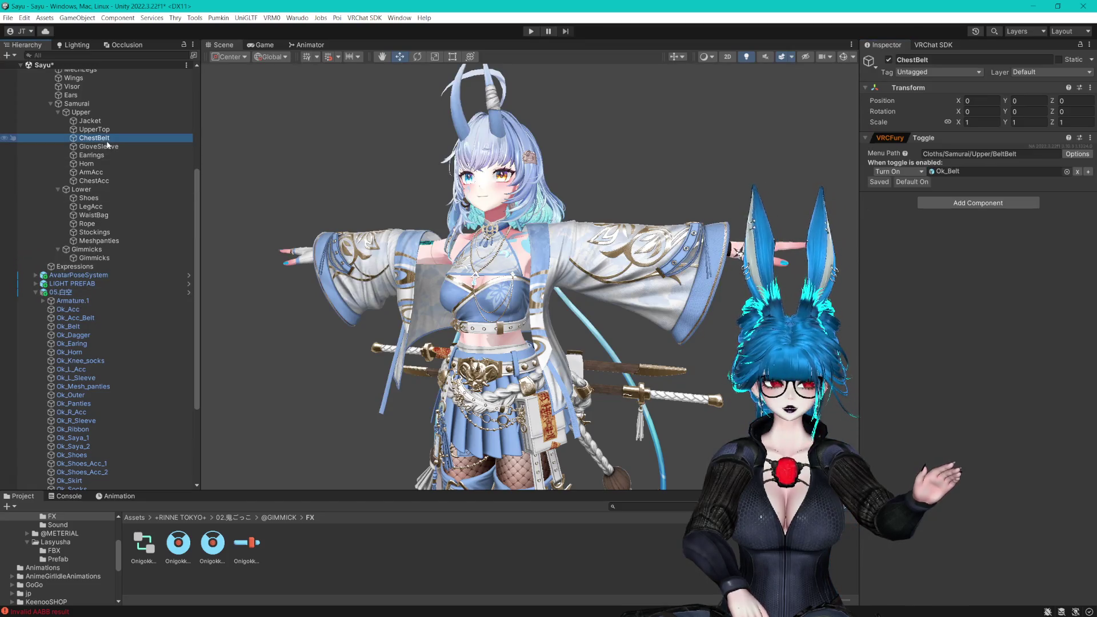
double_click(1000, 153)
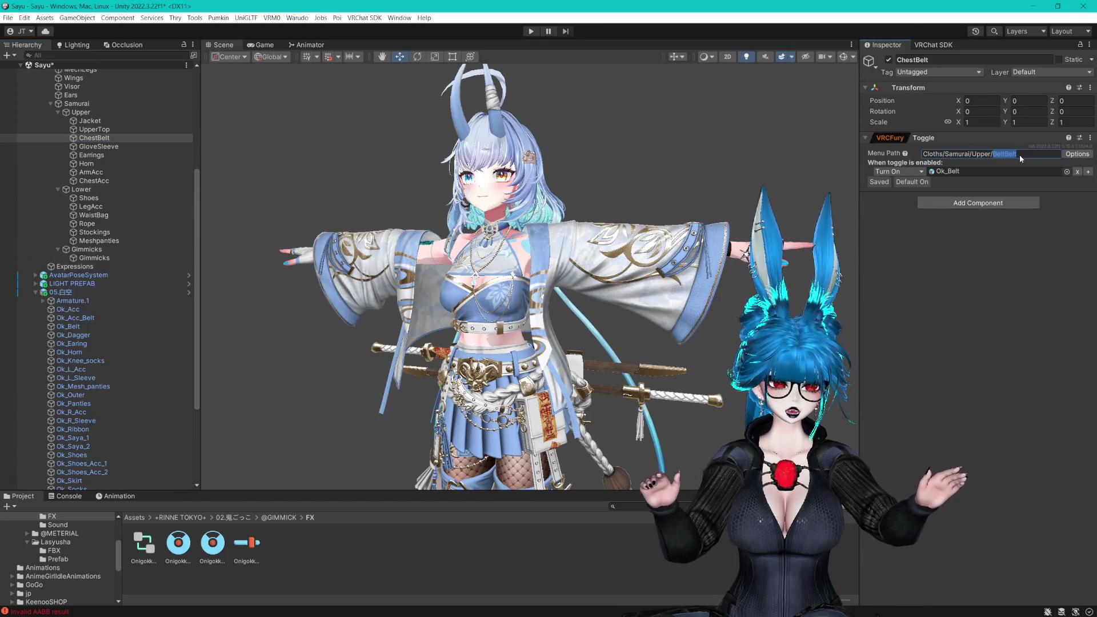
type("ChestBelt")
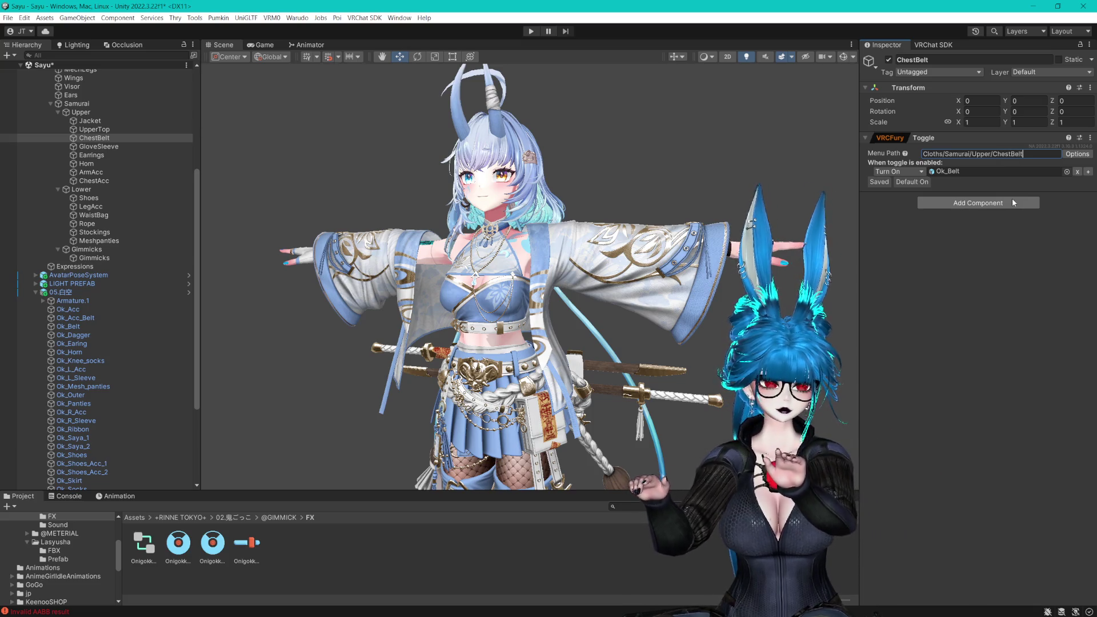
left_click(108, 129)
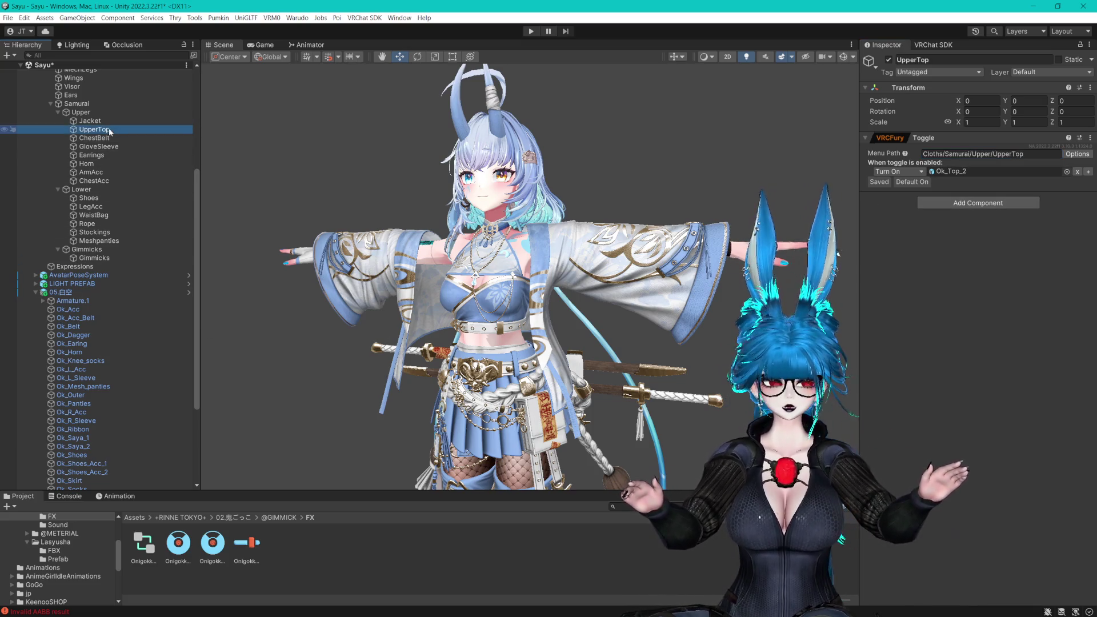
left_click(94, 157)
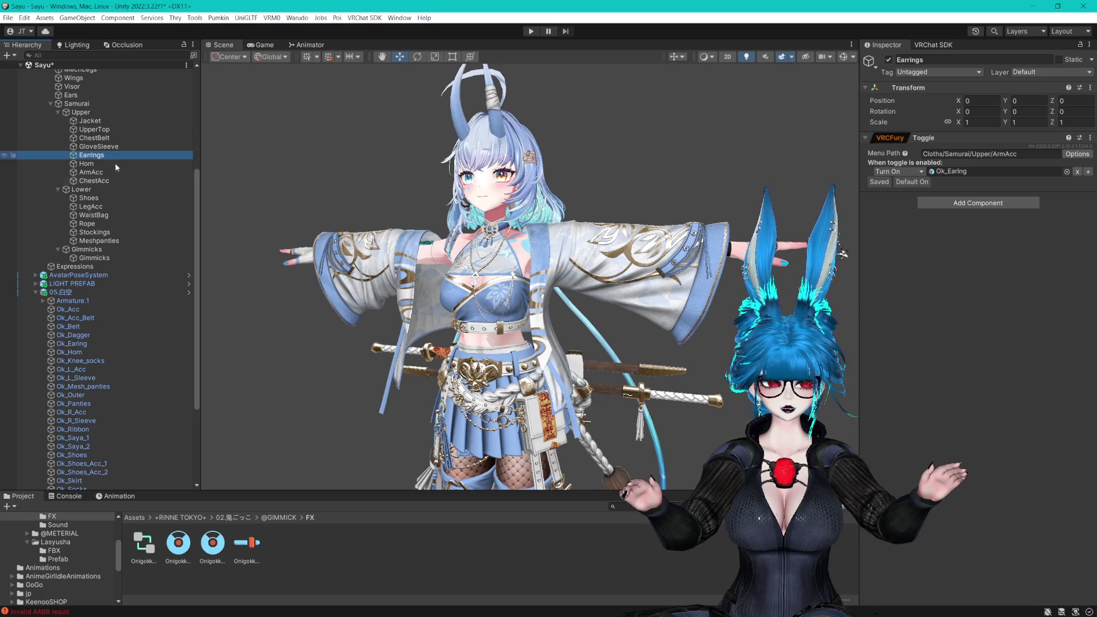
double_click(1020, 153)
type("Earrings")
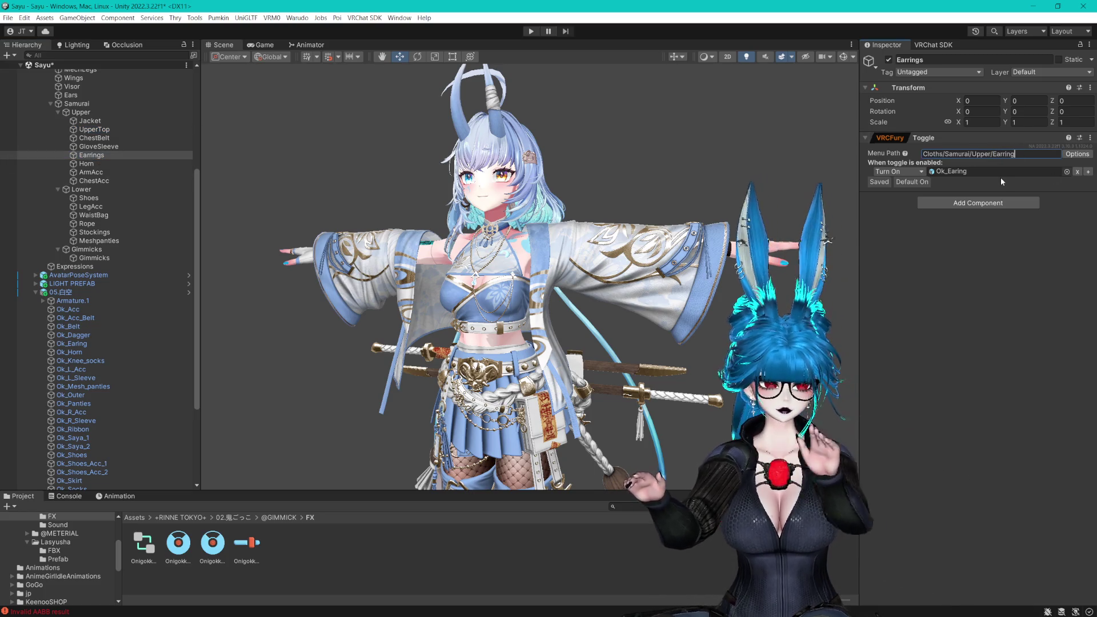
Review the ArmAcc, ChestAcc and Jacket toggles, then save the Sayu scene
left_click(97, 173)
left_click(93, 181)
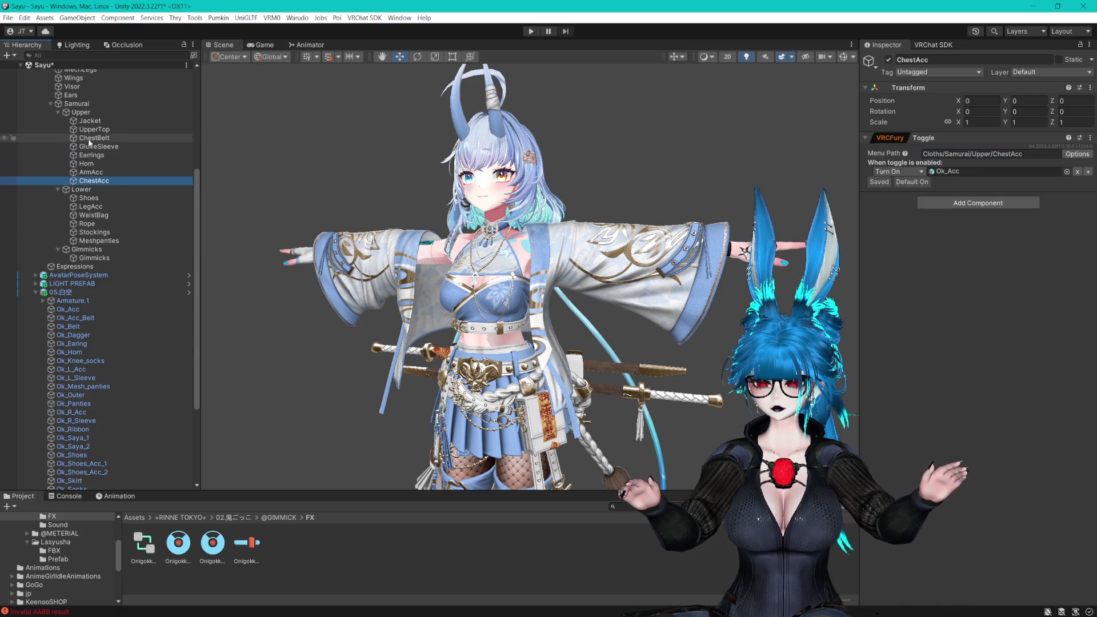
left_click(89, 120)
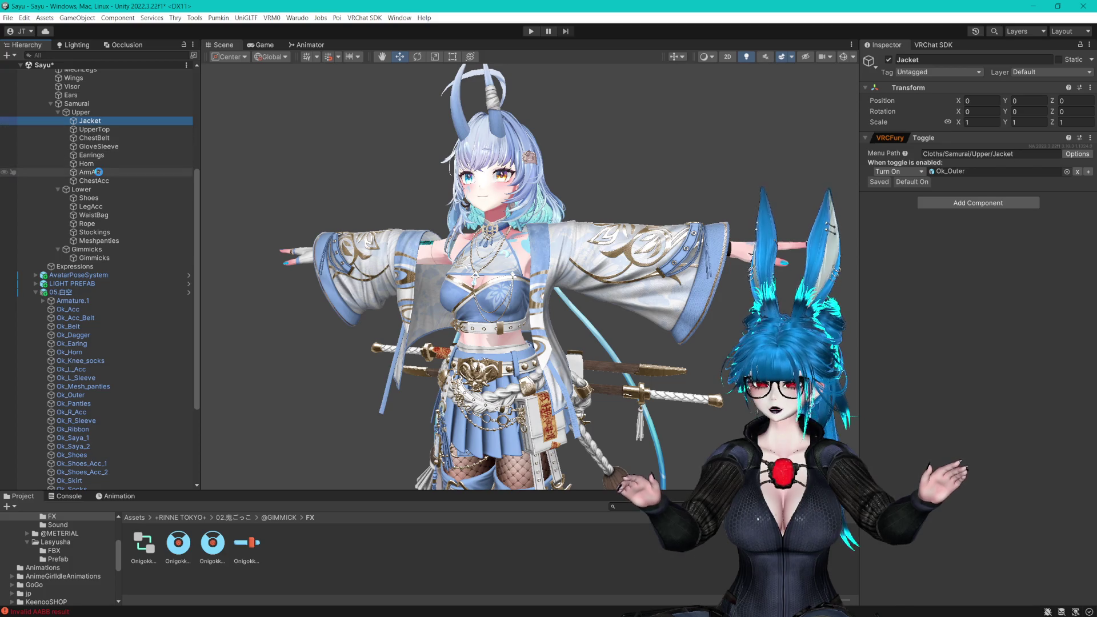
key("ctrl+s")
left_click_drag(557, 389, 556, 313)
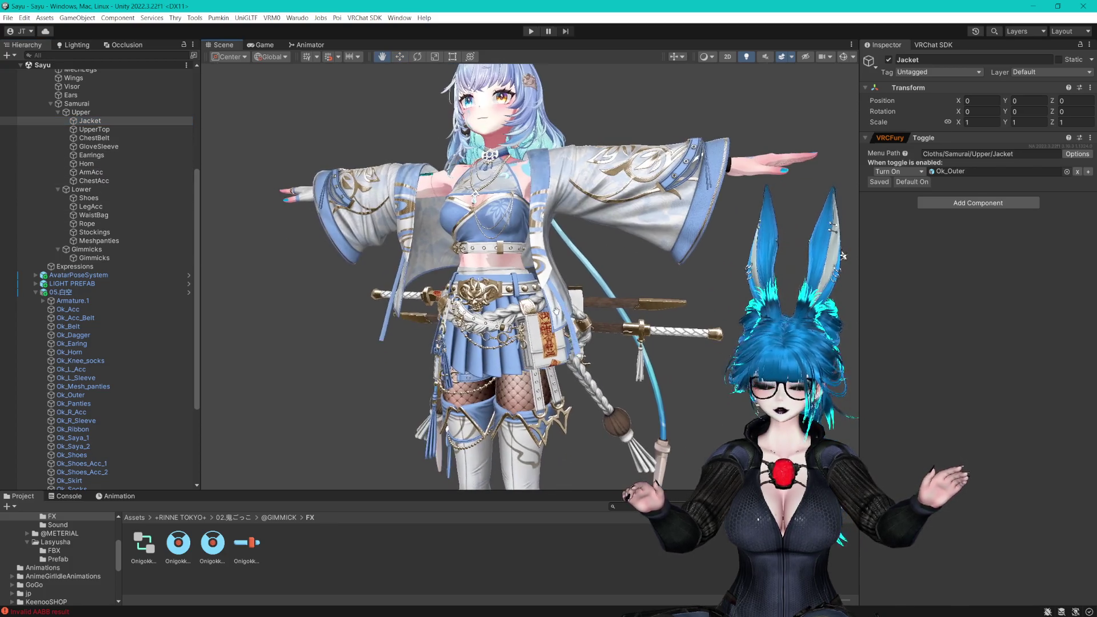
scroll(556, 312, "up", 2)
scroll(561, 310, "up", 1)
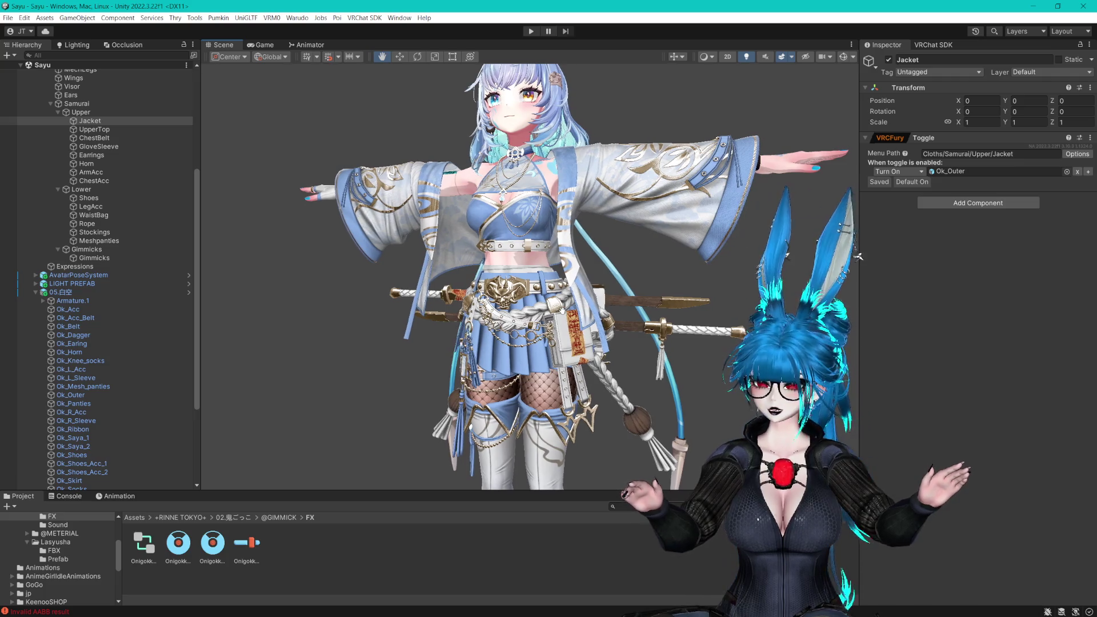
left_click_drag(561, 311, 546, 216)
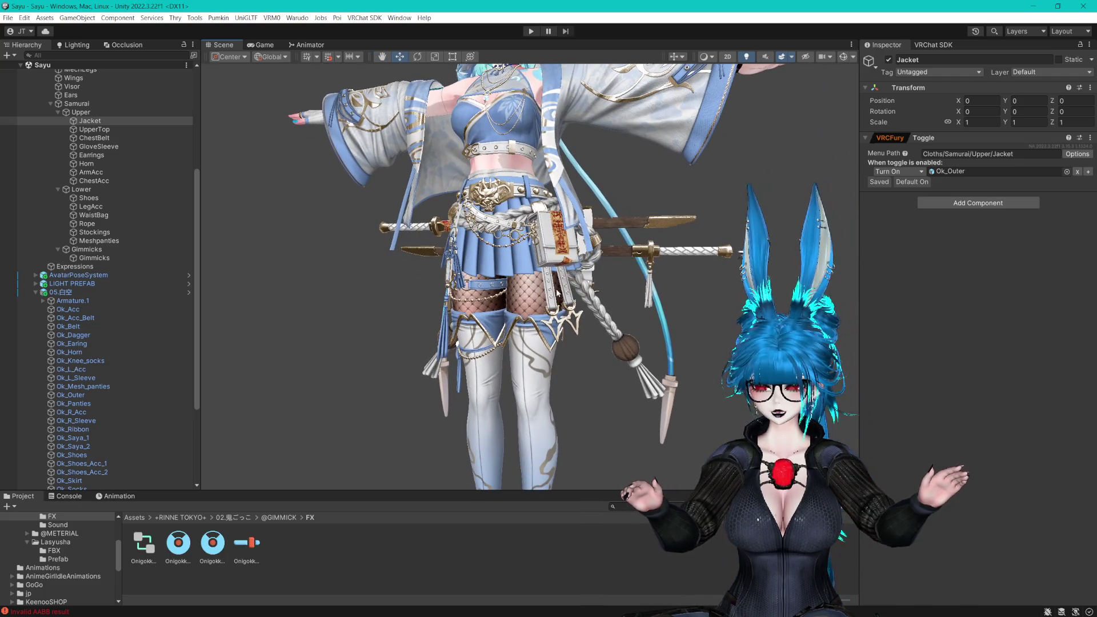
left_click(319, 577)
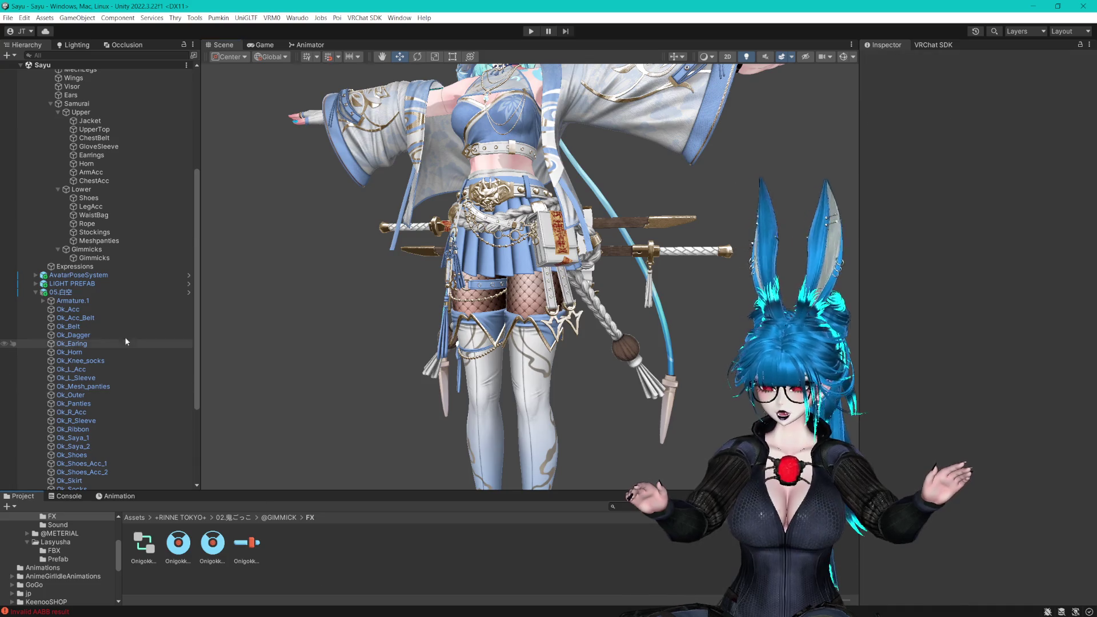
scroll(124, 349, "down", 5)
left_click(77, 160)
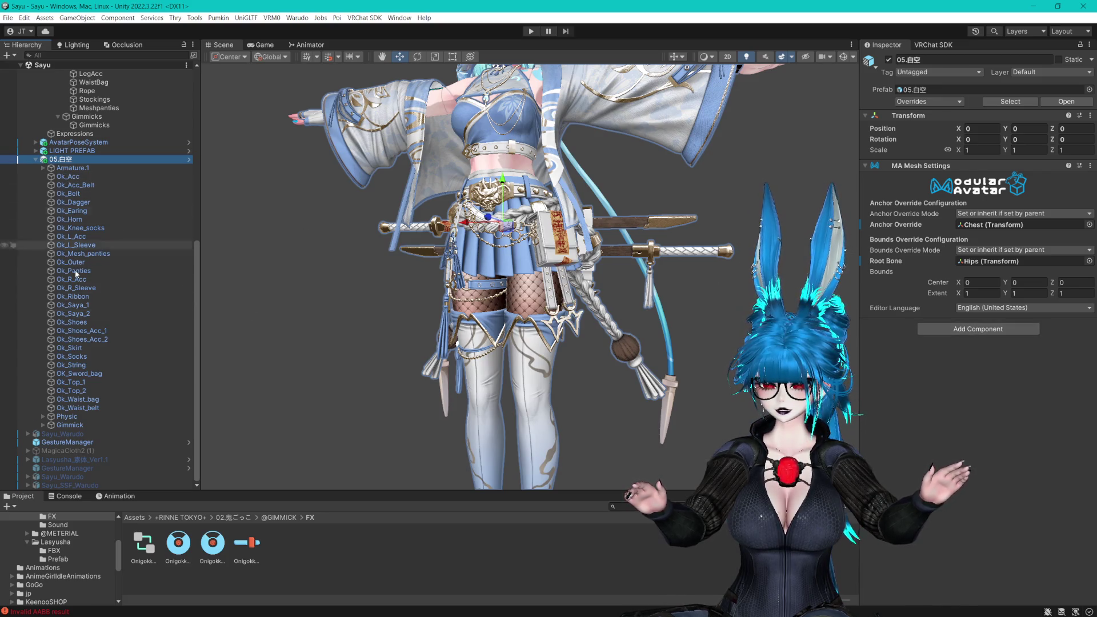
Switch the Gimmick menu installer's target from SayuMenu to the Cloths (SayuCloths) menu for Onigokko
left_click(72, 426)
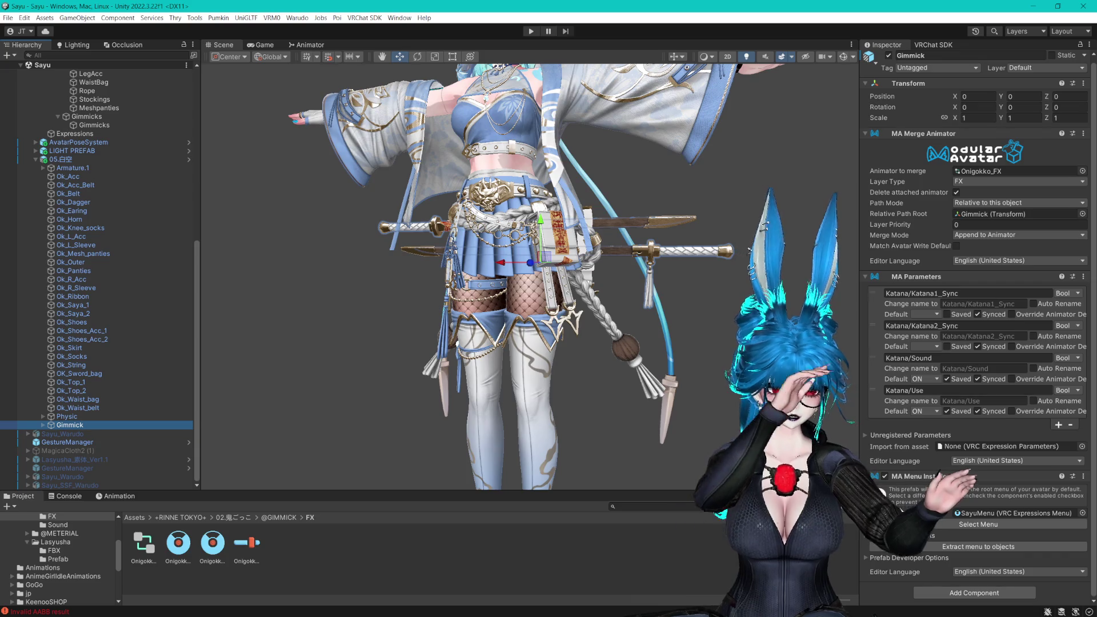
left_click(870, 535)
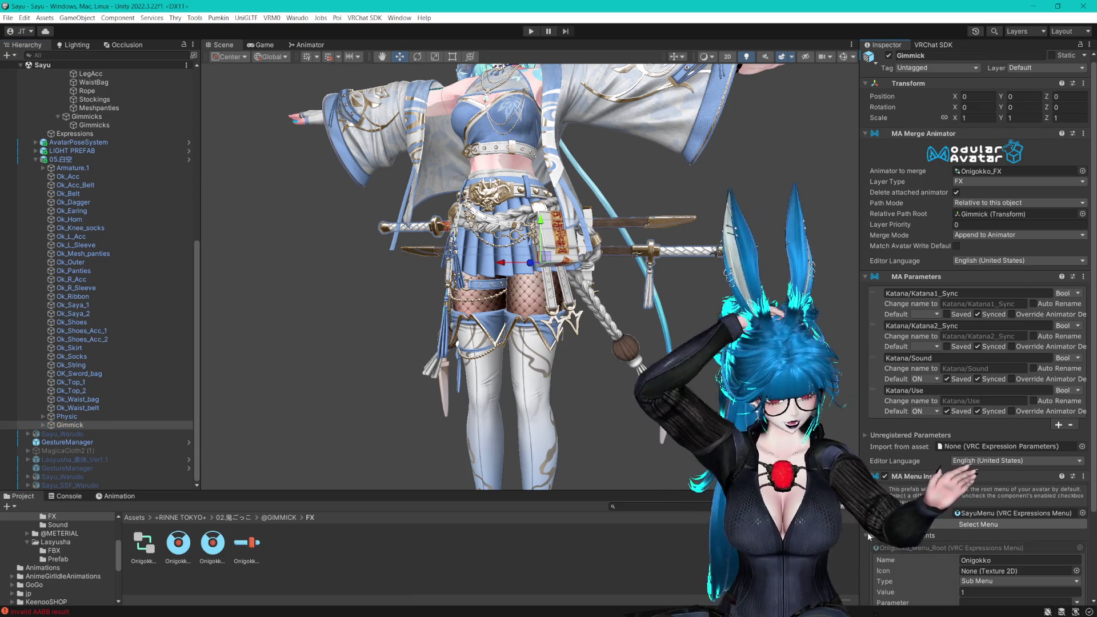
scroll(872, 527, "down", 3)
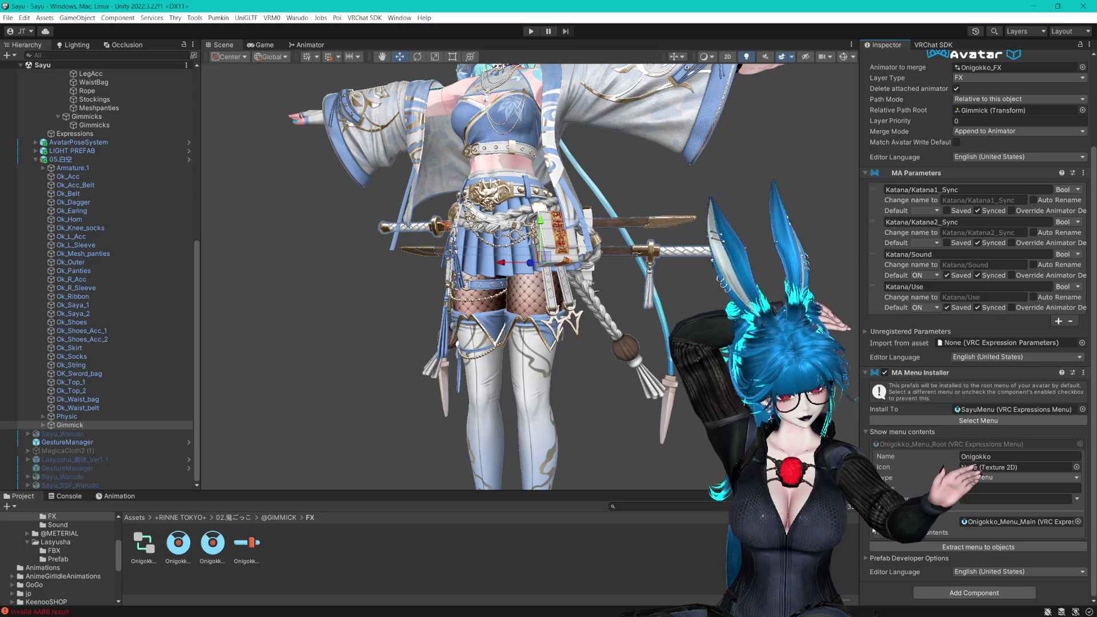
left_click(881, 536)
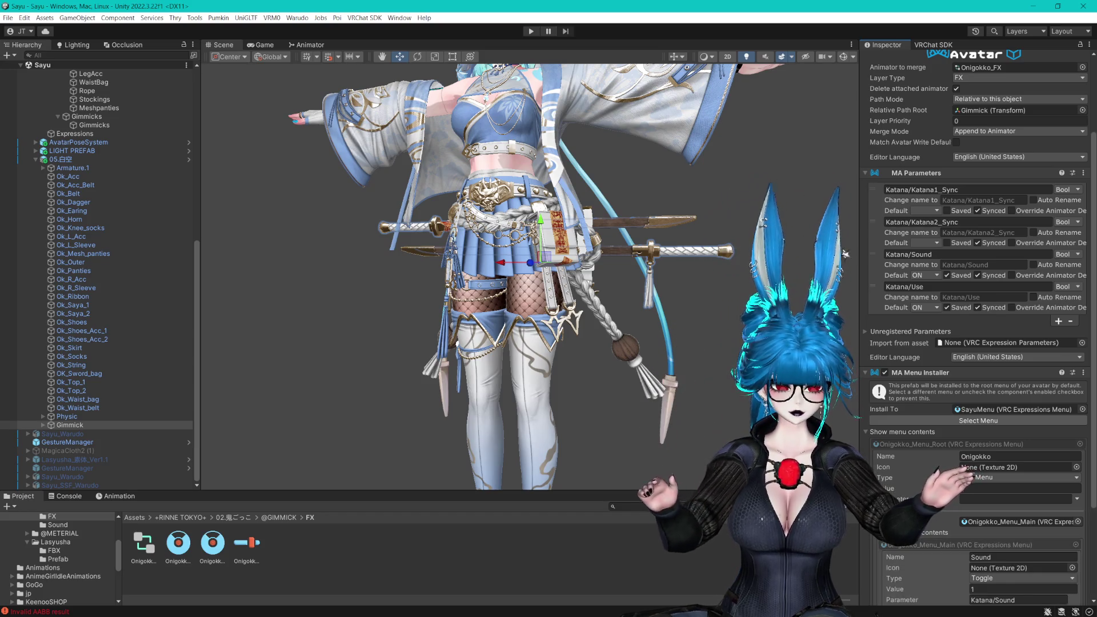
left_click(978, 421)
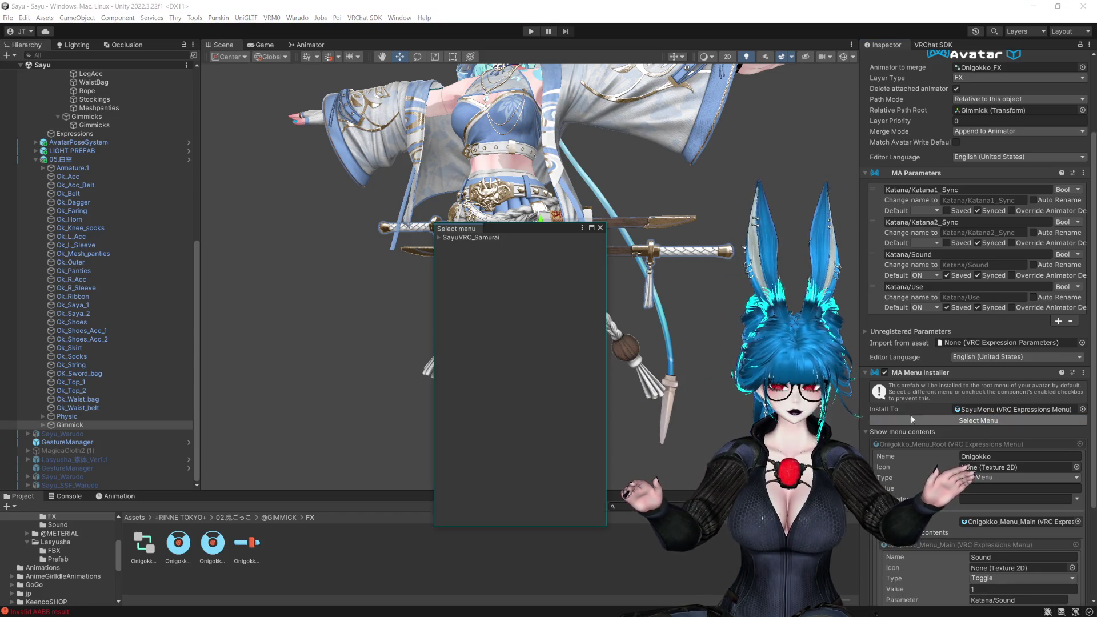
left_click(459, 247)
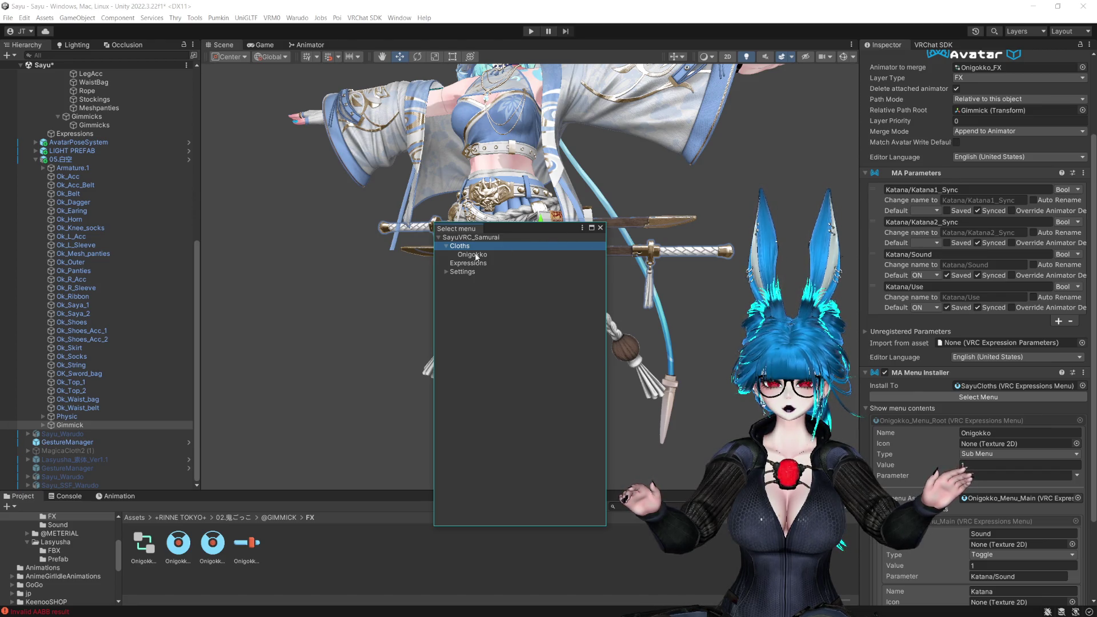
left_click(600, 228)
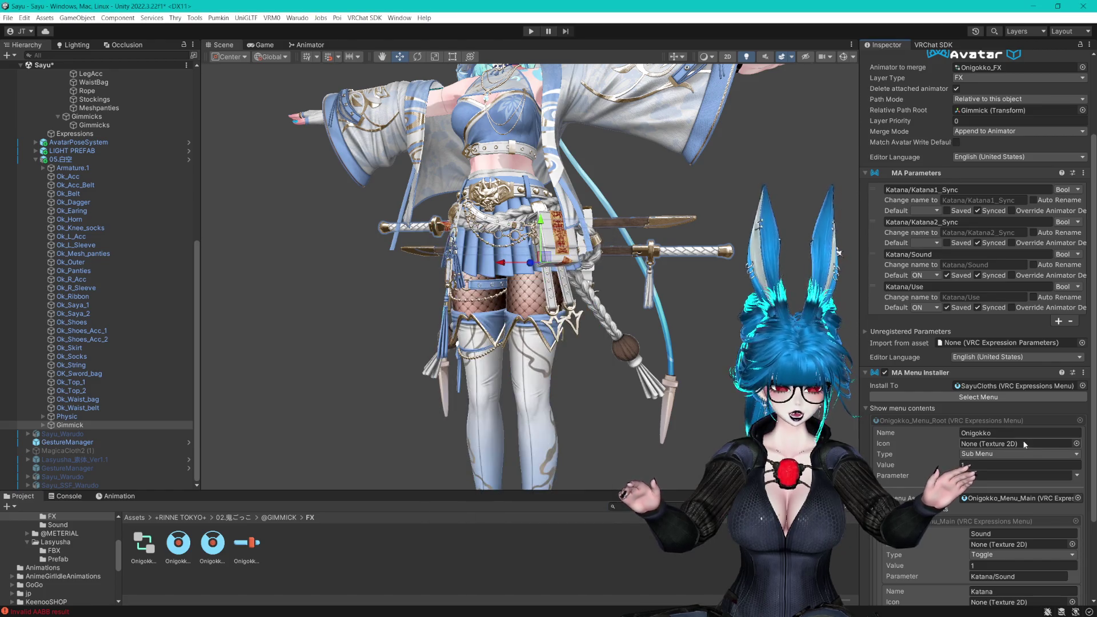
scroll(100, 246, "up", 5)
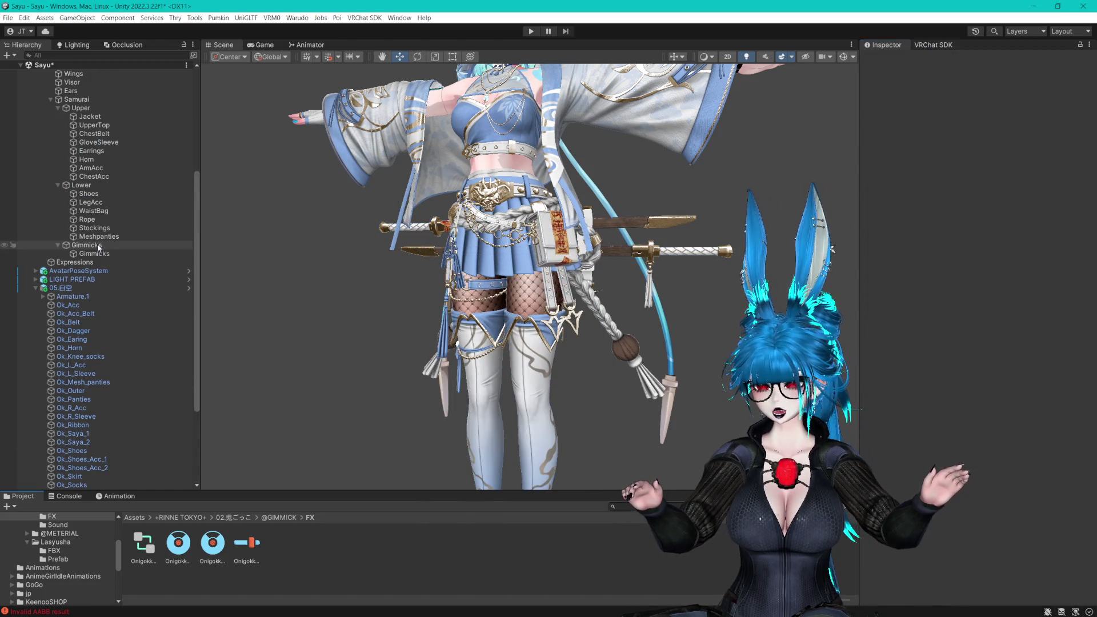
Replace Samurai with Onigokko in the WaistBag, Rope and Stockings toggle menu paths
left_click(101, 245)
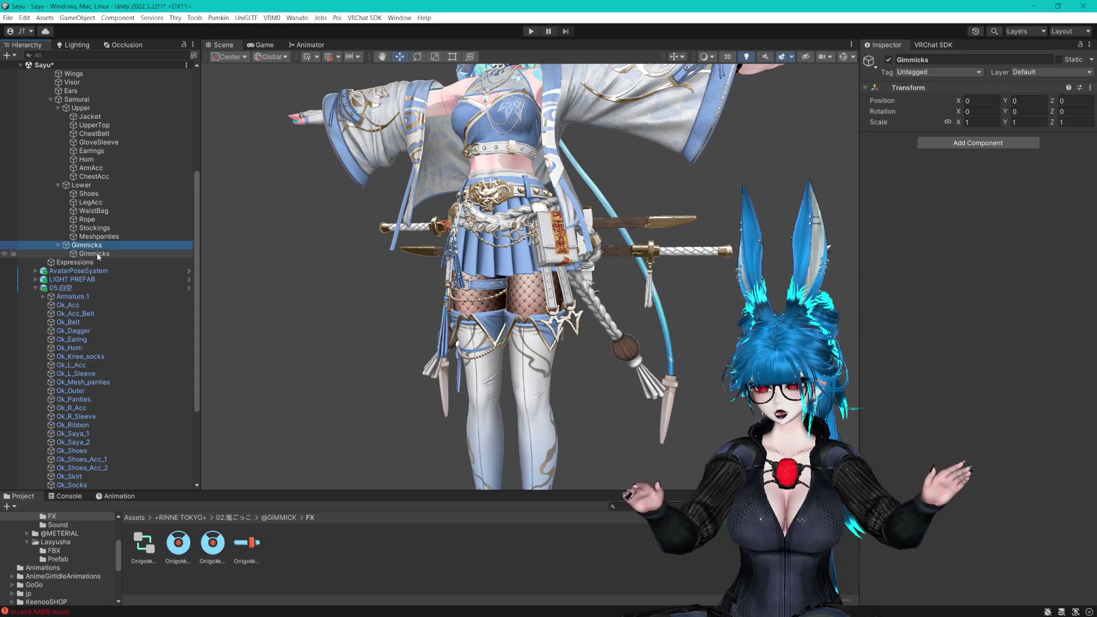
left_click(97, 253)
left_click(948, 155)
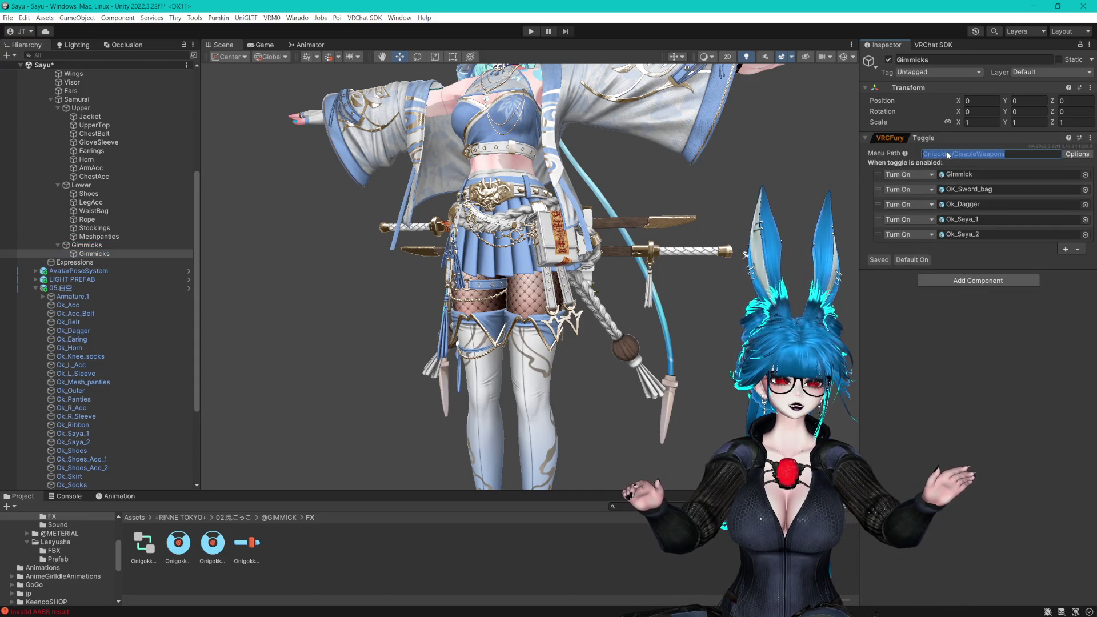
left_click(103, 211)
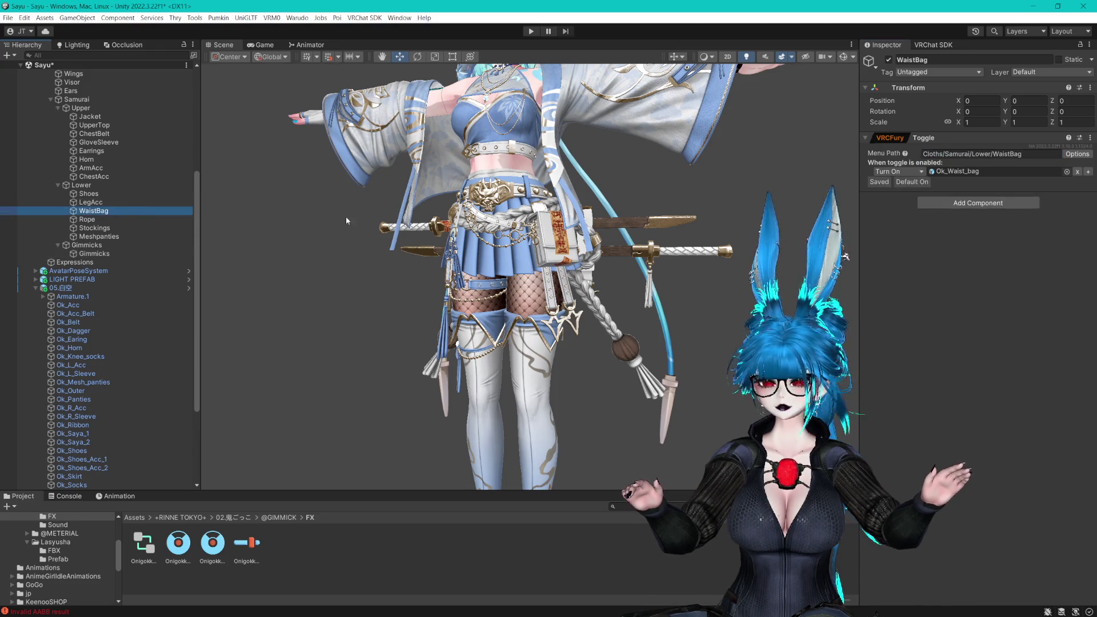
double_click(955, 155)
type("Onigokko")
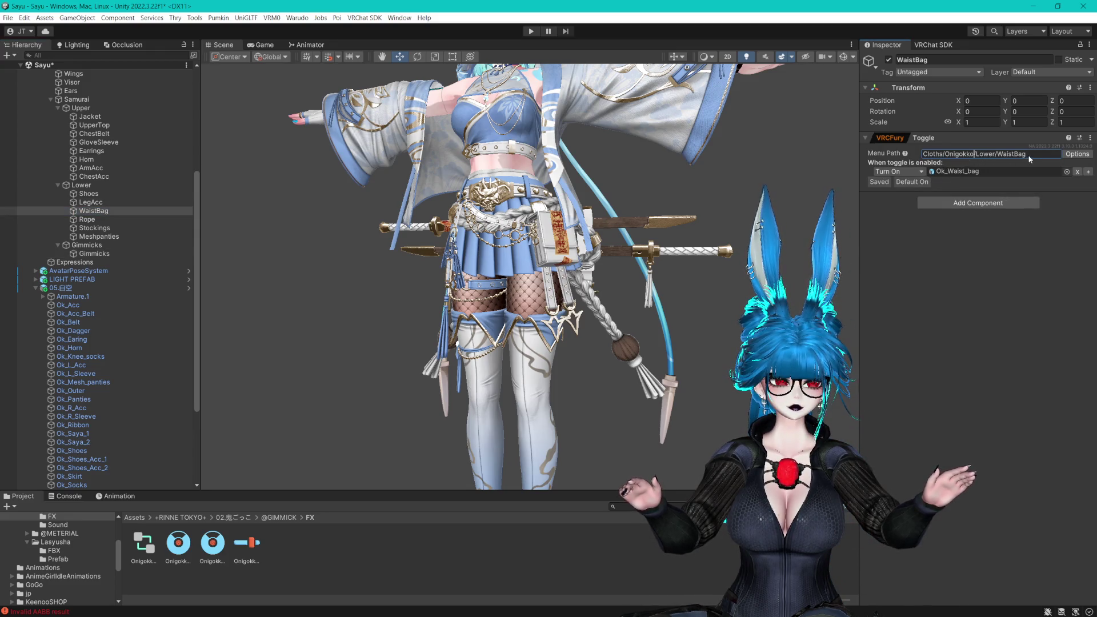
left_click(150, 219)
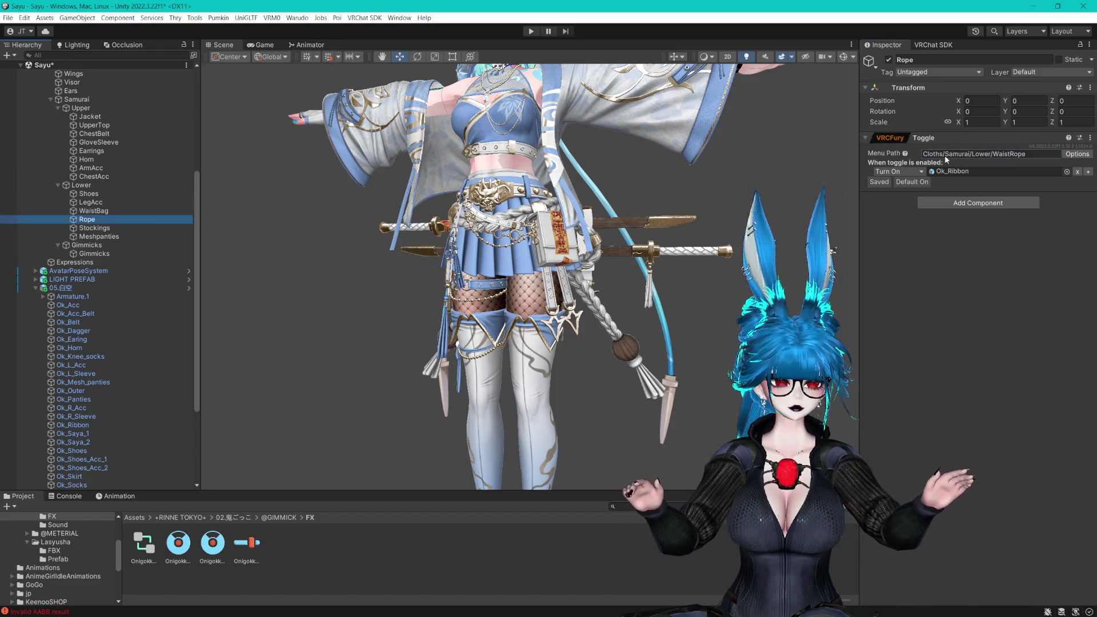
double_click(961, 154)
left_click(94, 227)
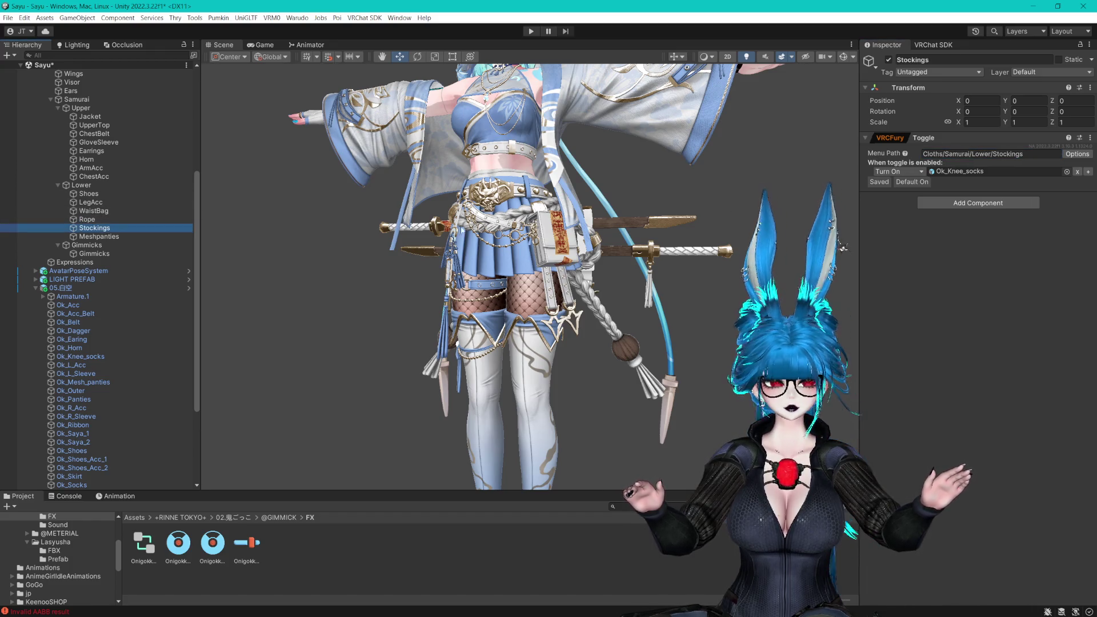
left_click(97, 236)
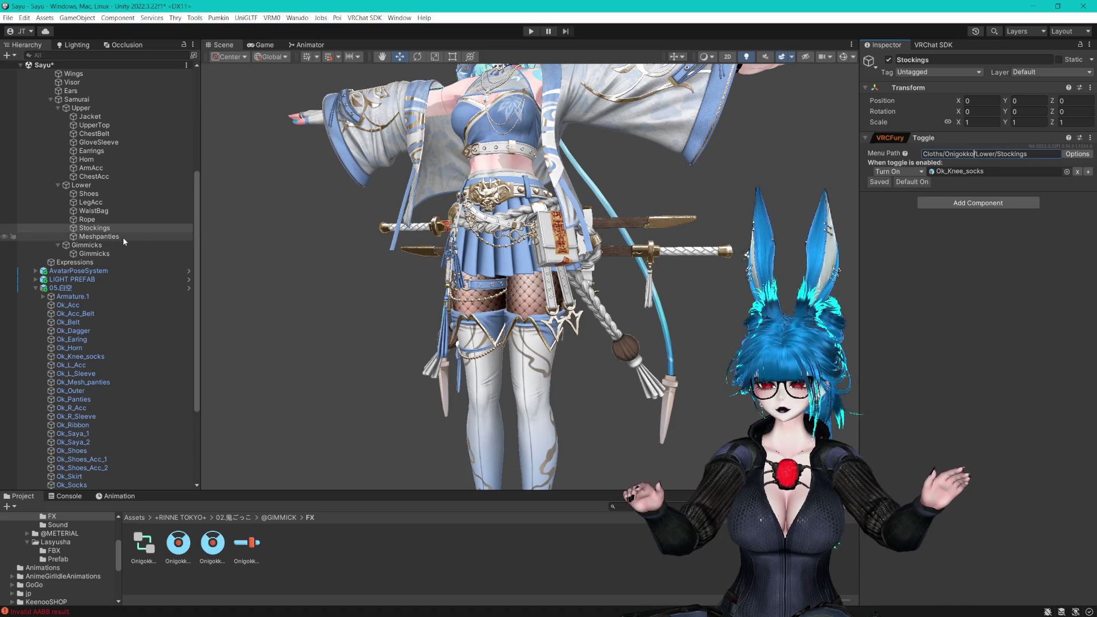
left_click(954, 156)
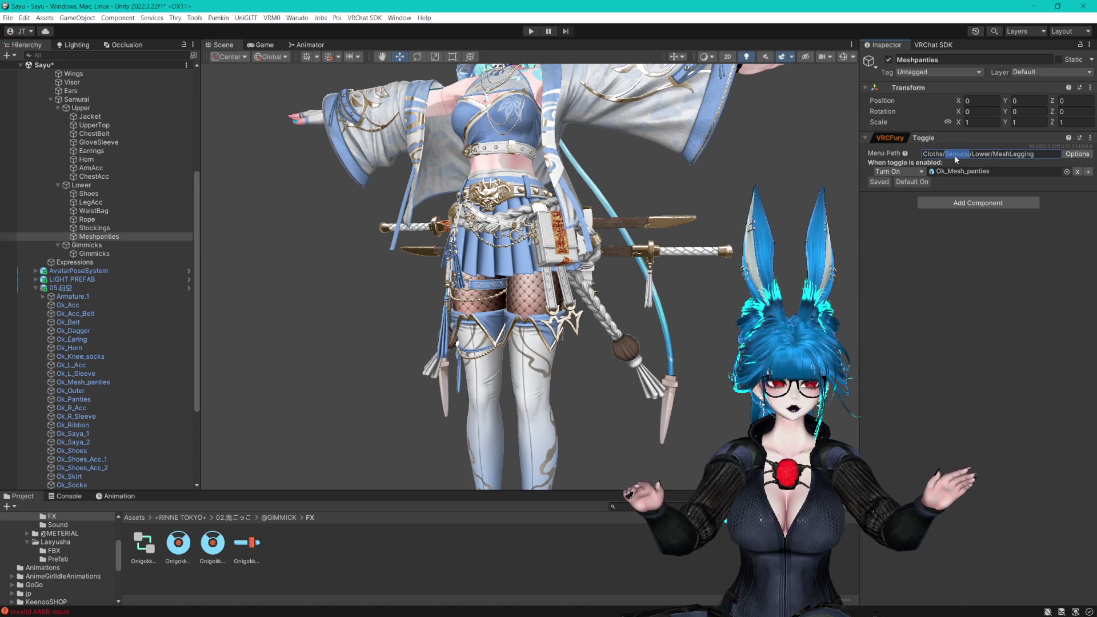
left_click(109, 211)
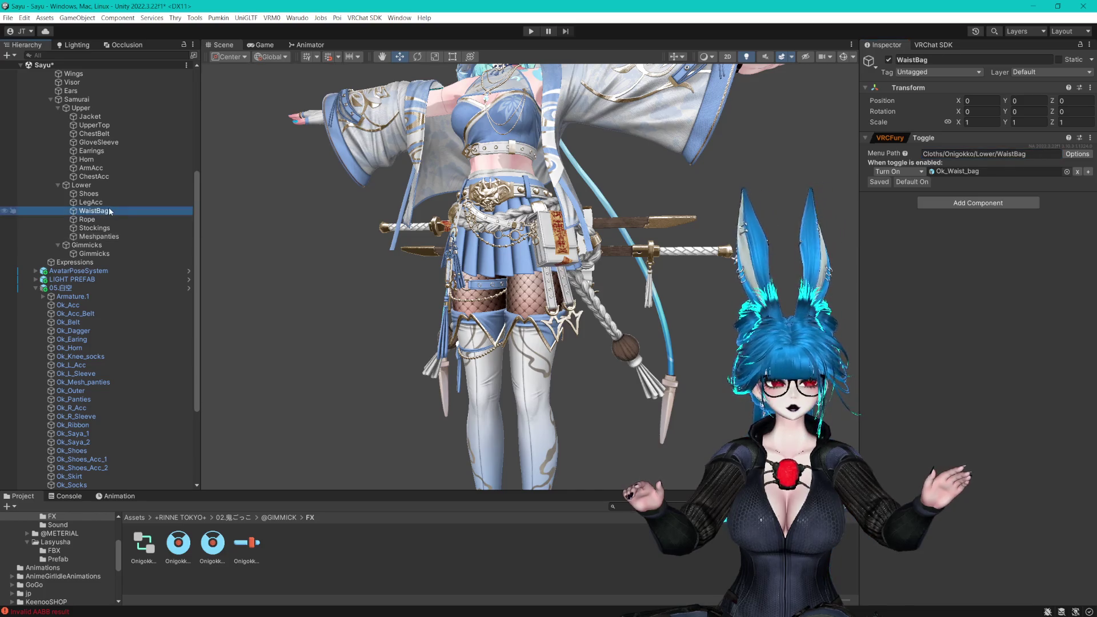
Change the Shoes toggle's menu path to Cloths/Onigokko/Lower/Shoes
left_click(88, 194)
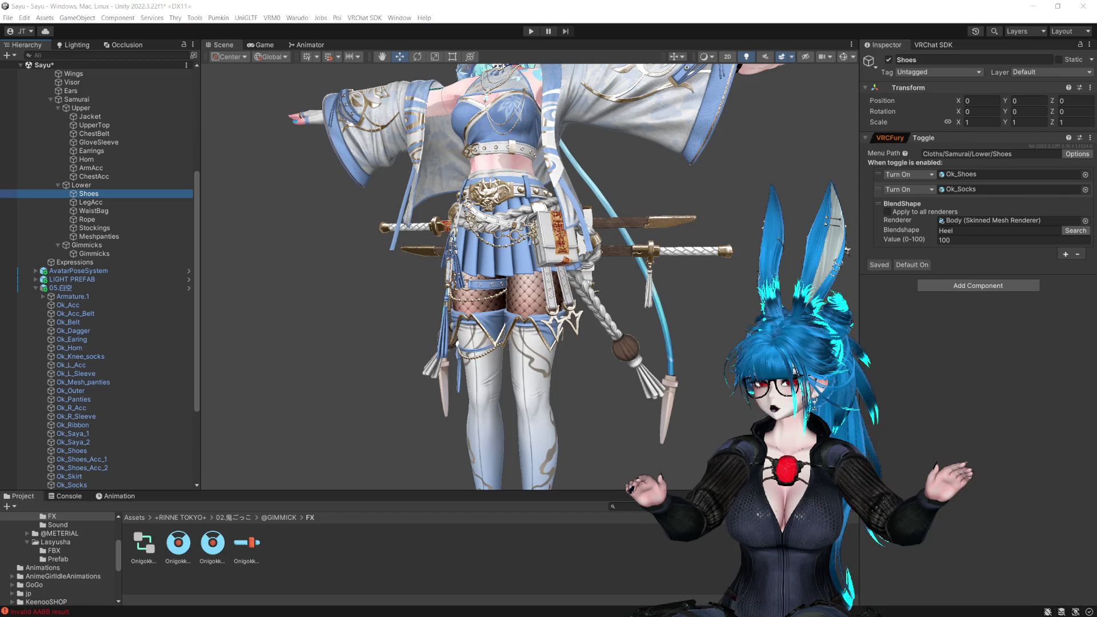
left_click(746, 5)
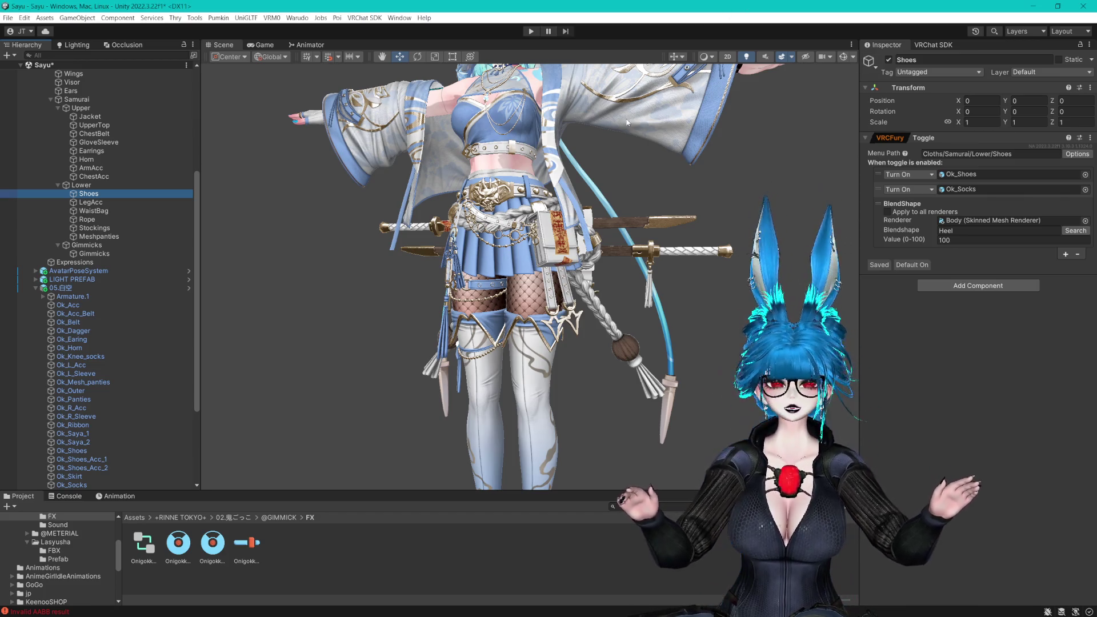
scroll(738, 254, "down", 3)
scroll(738, 254, "up", 3)
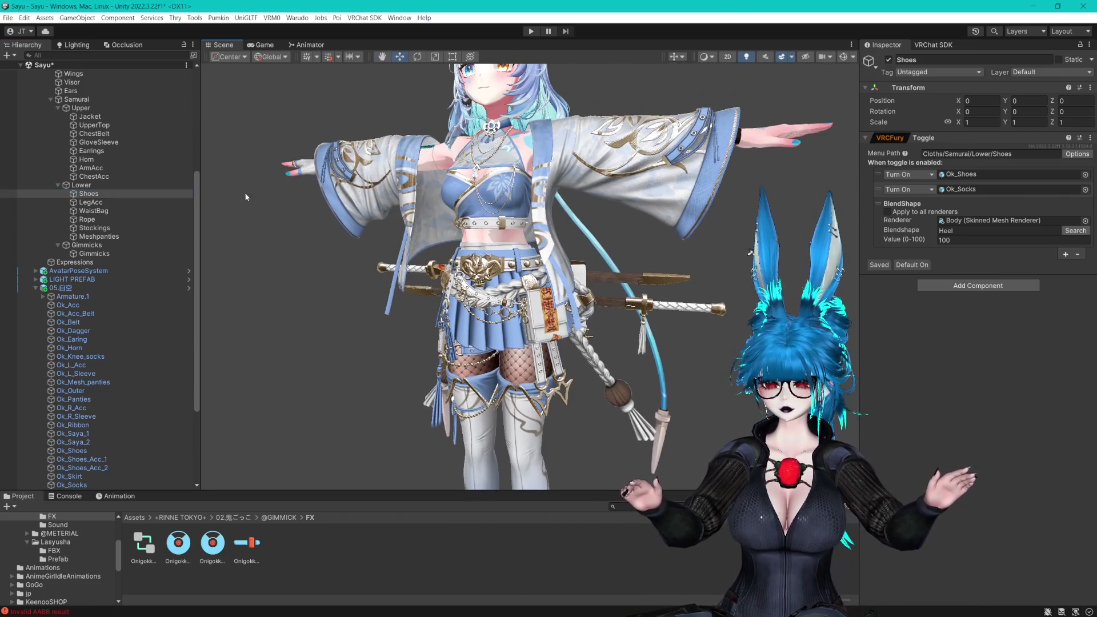
left_click(133, 203)
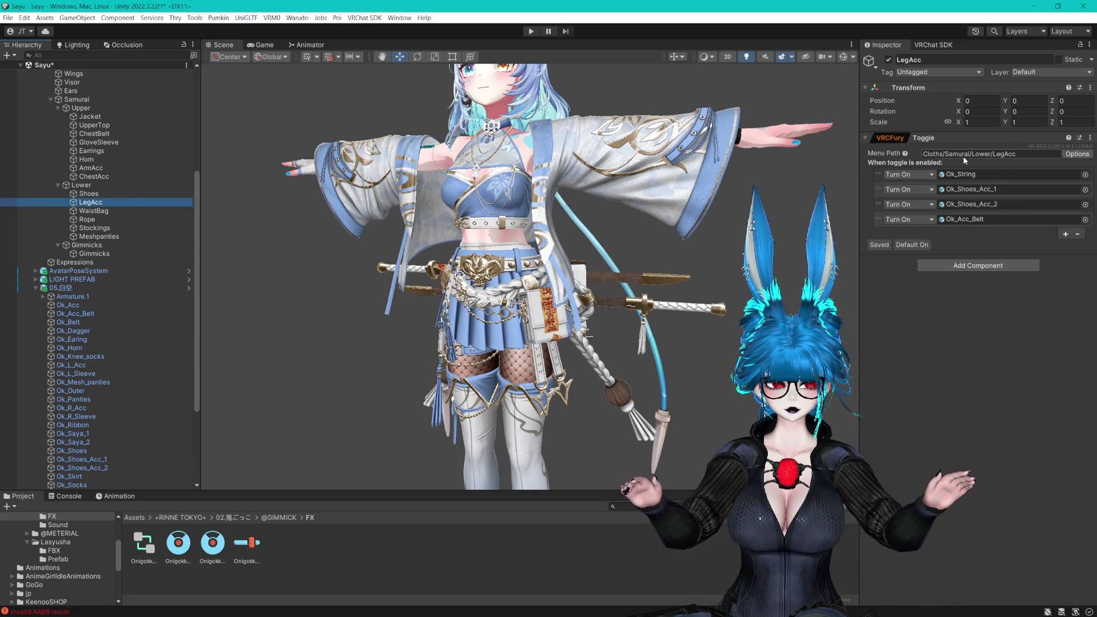
left_click(89, 194)
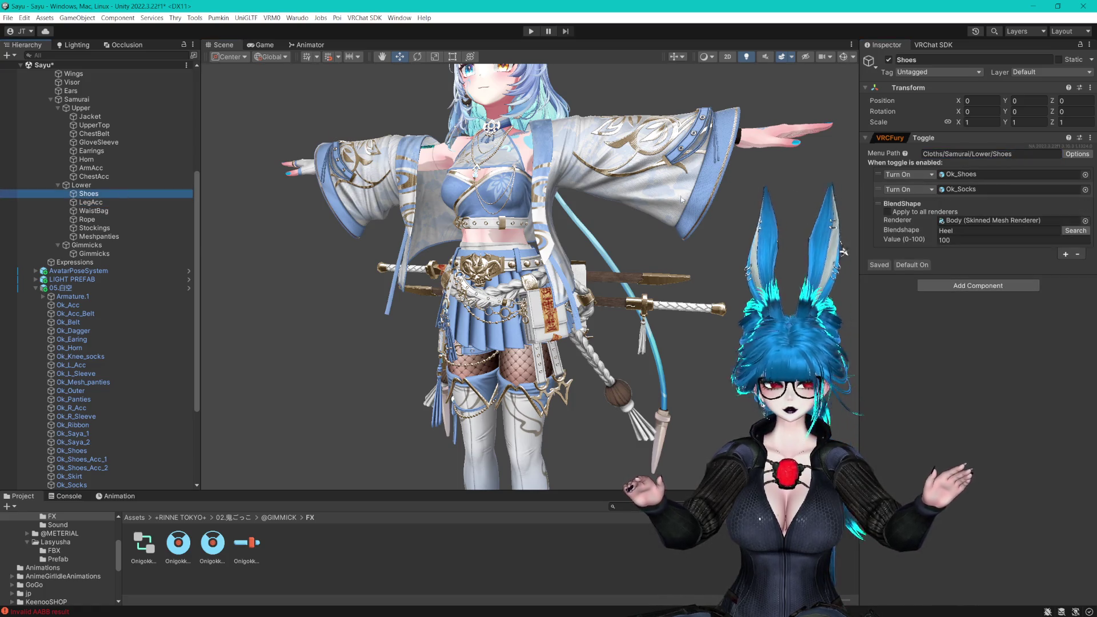
double_click(952, 153)
type("Onigokko")
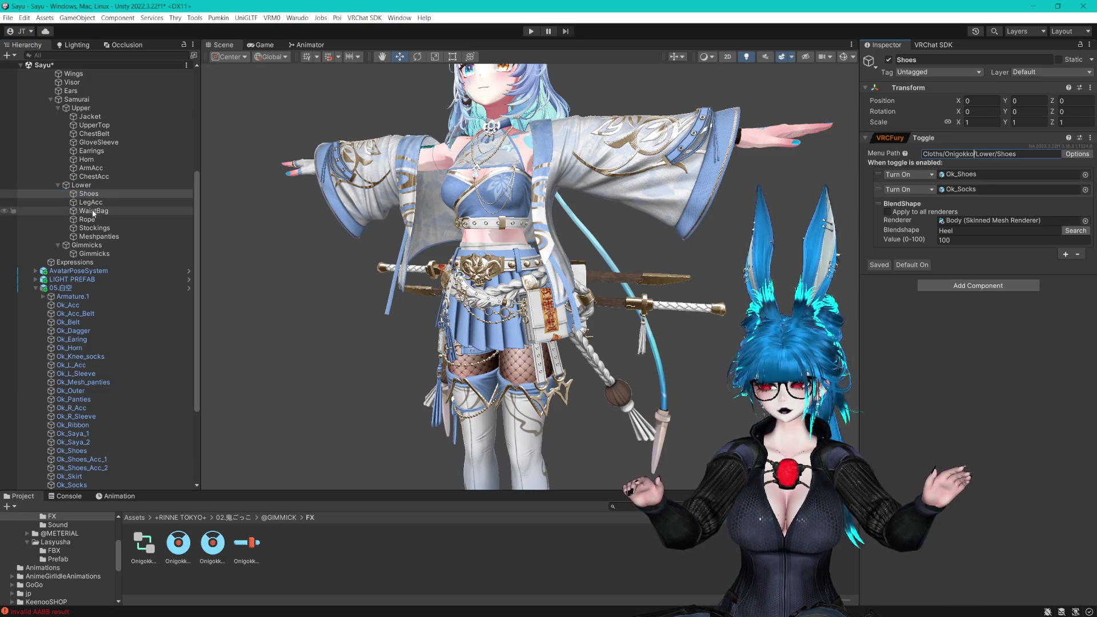
Recheck the WaistBag, Meshpanties and Gimmicks weapons toggles' menu paths
left_click(94, 211)
left_click(106, 236)
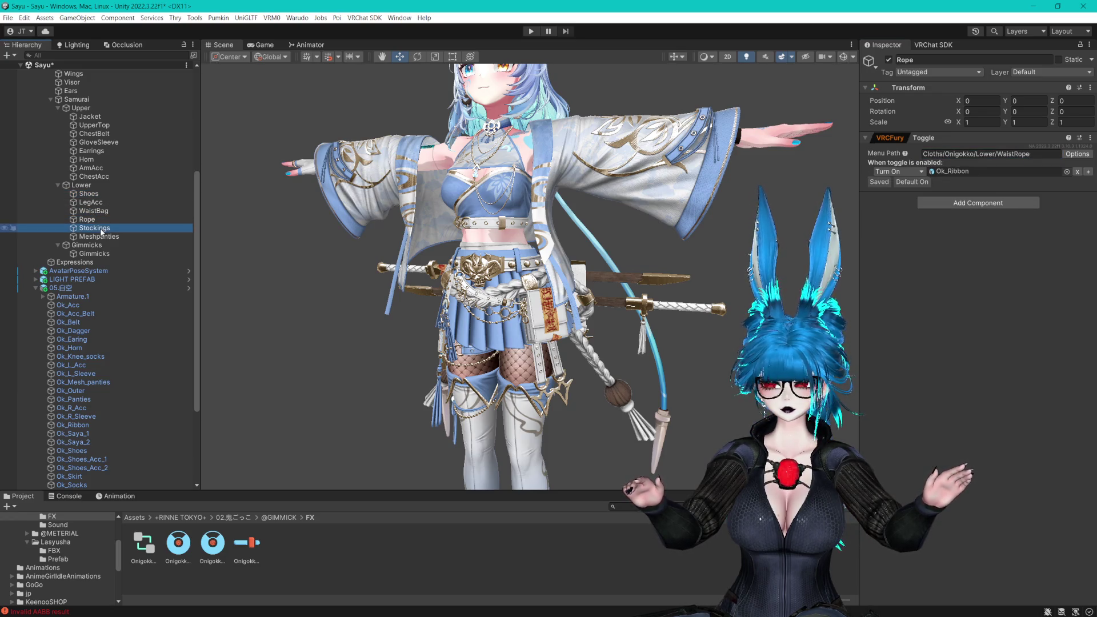
left_click(99, 253)
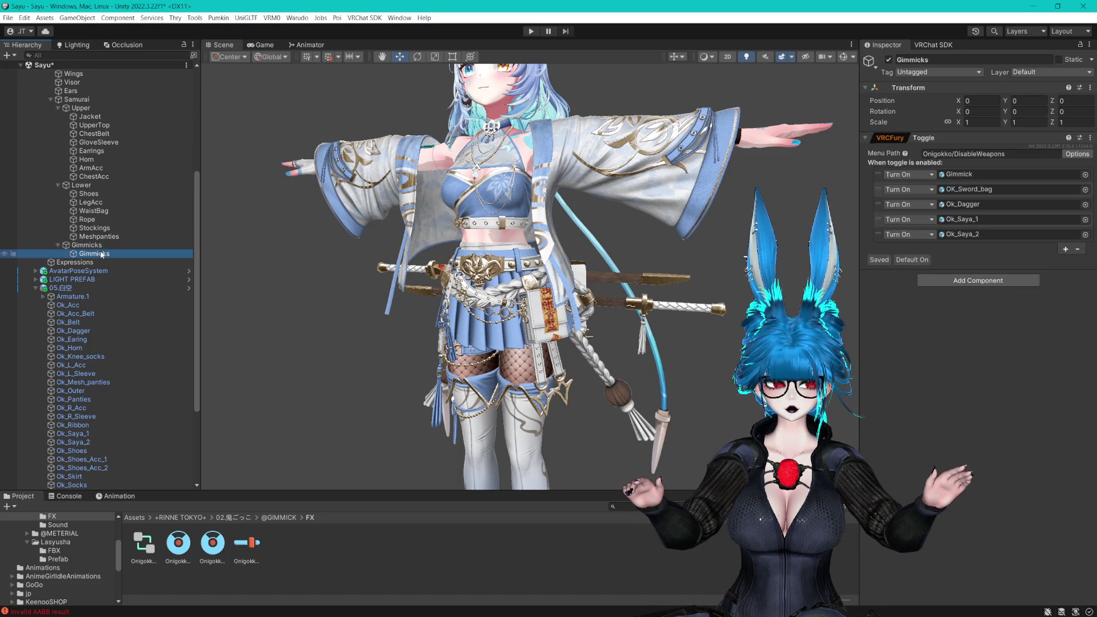
left_click(176, 210)
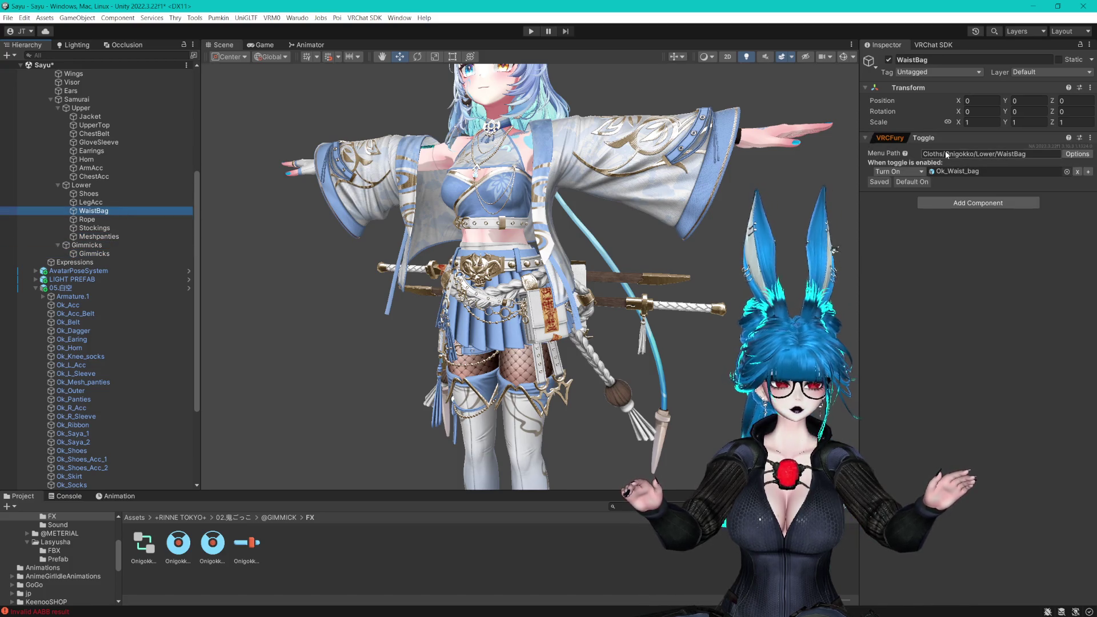
left_click(94, 254)
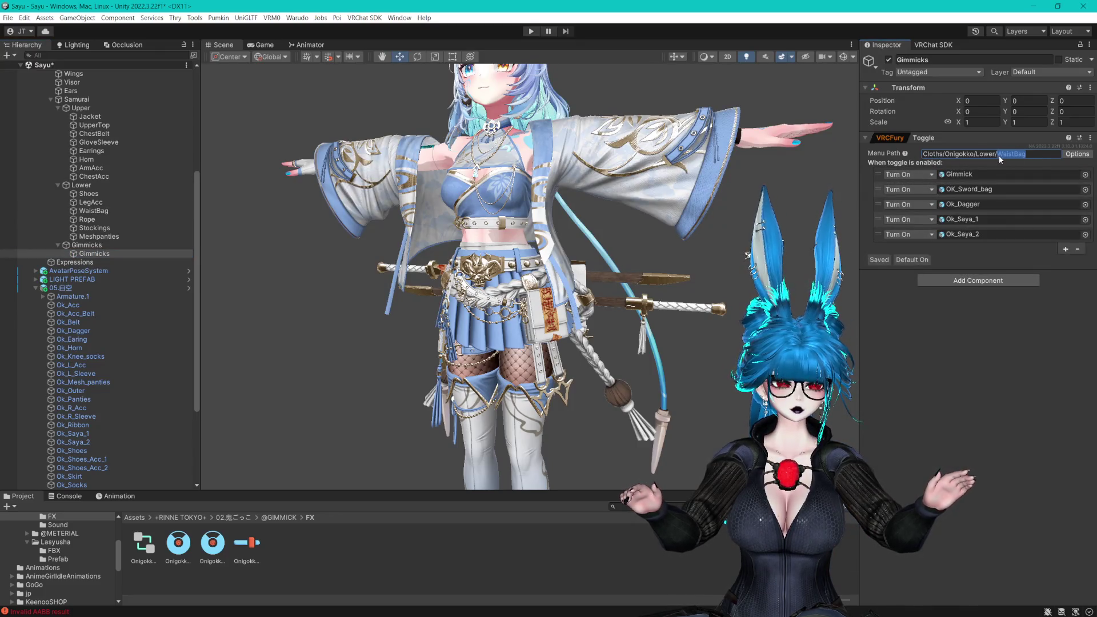
In the Gimmicks toggle's menu path, replace WaistBag with DisableWeapons and Lower with Weapons
left_click_drag(998, 156, 1027, 154)
type("DisableWea")
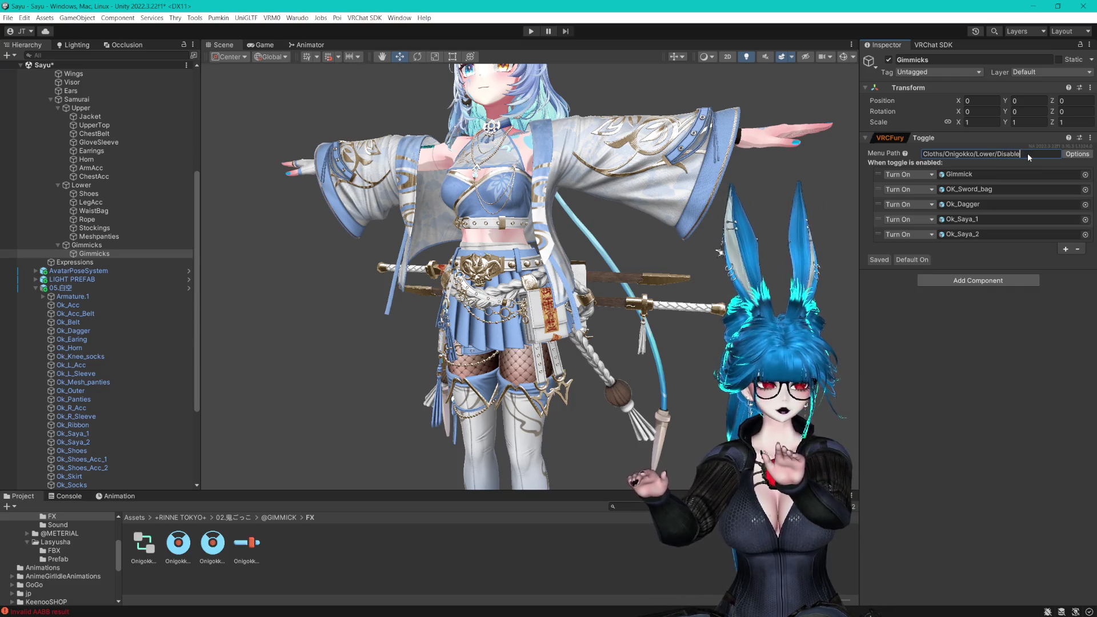
key("BackSpace")
key("BackSpace")
type("ns")
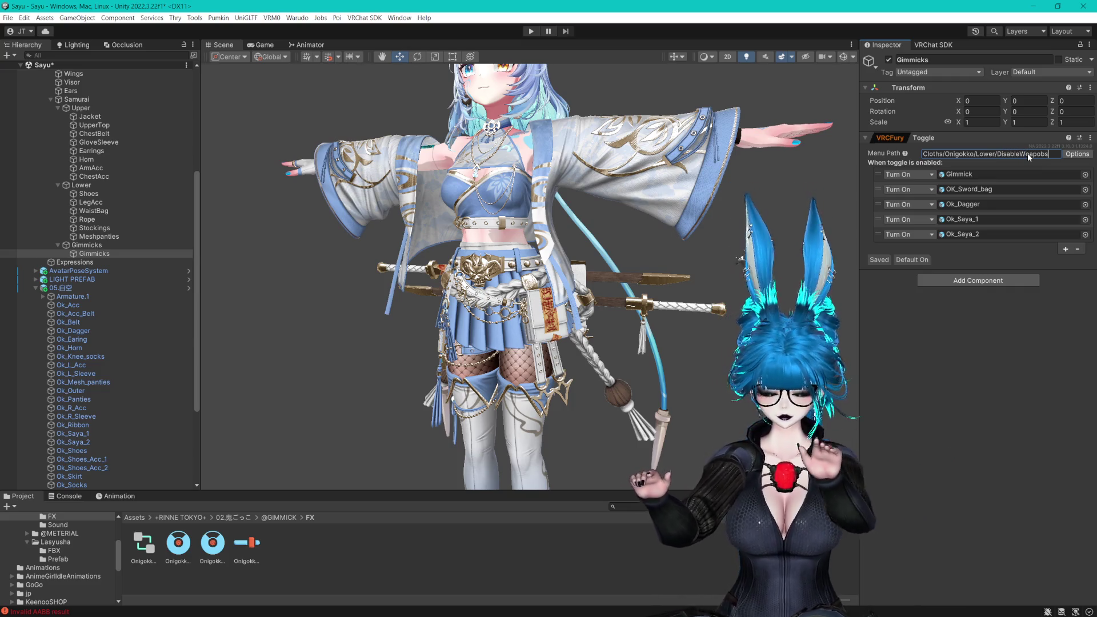
left_click(987, 155)
left_click(995, 155)
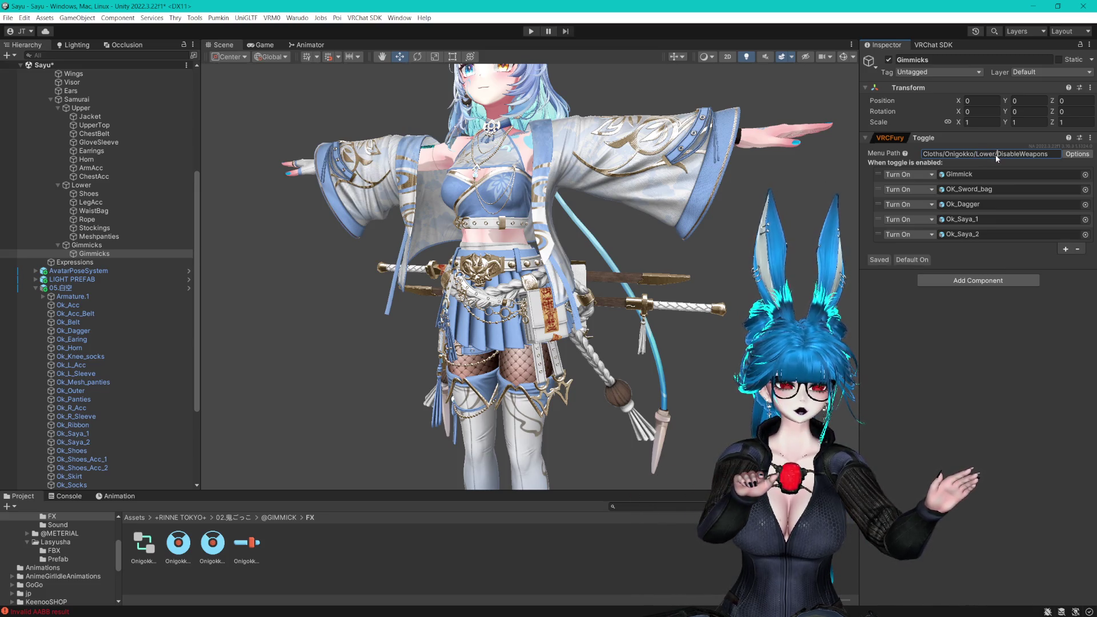
left_click_drag(996, 155, 988, 154)
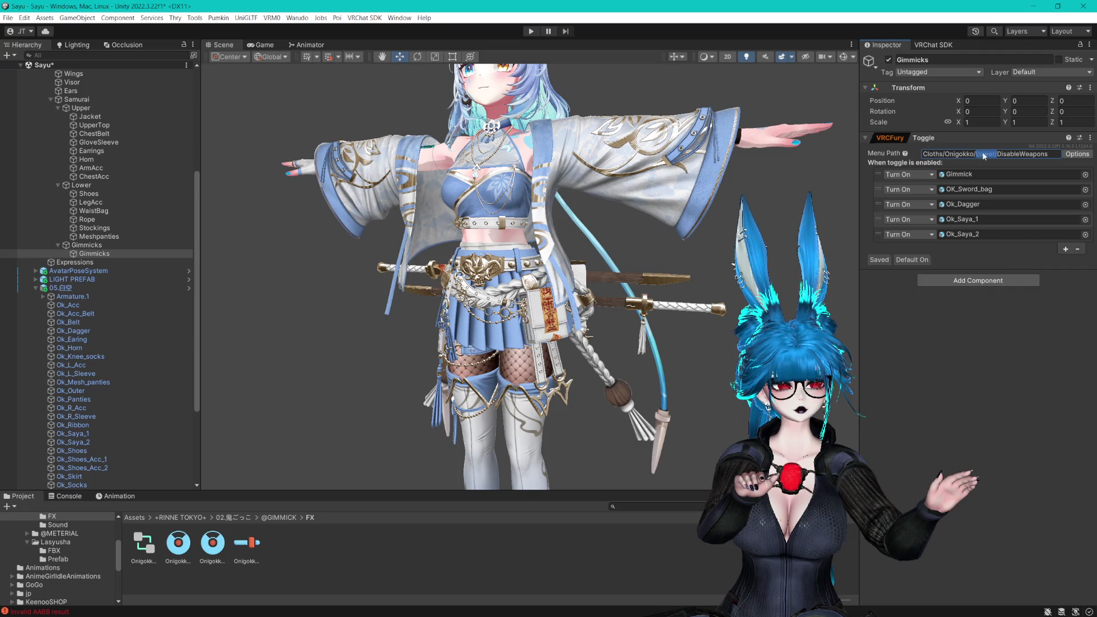
key("ctrl+a")
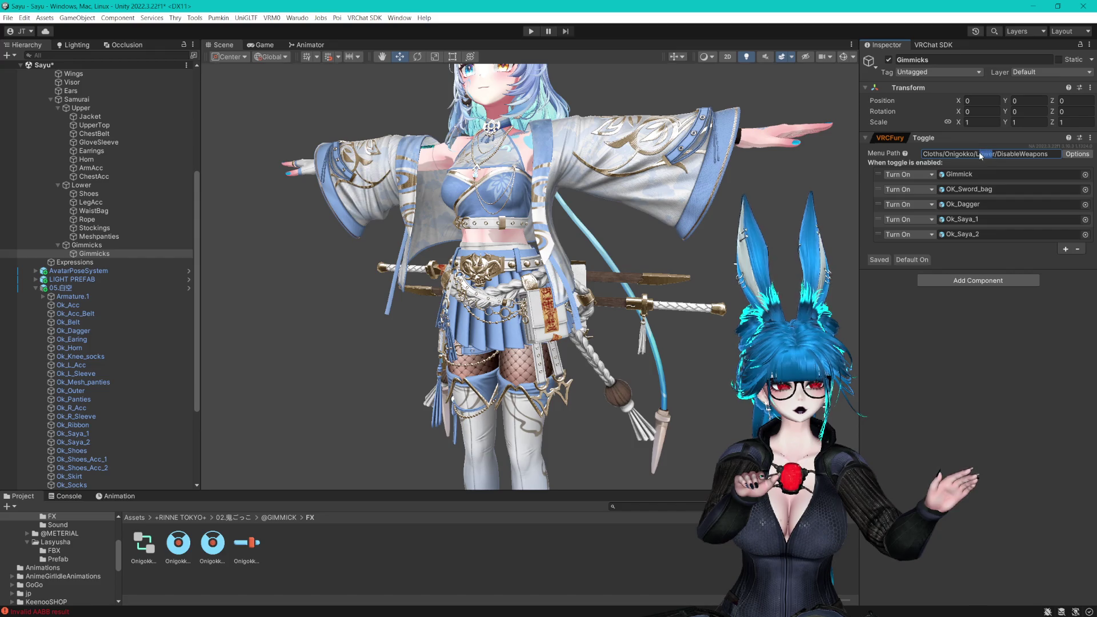
double_click(979, 153)
type("Weapons")
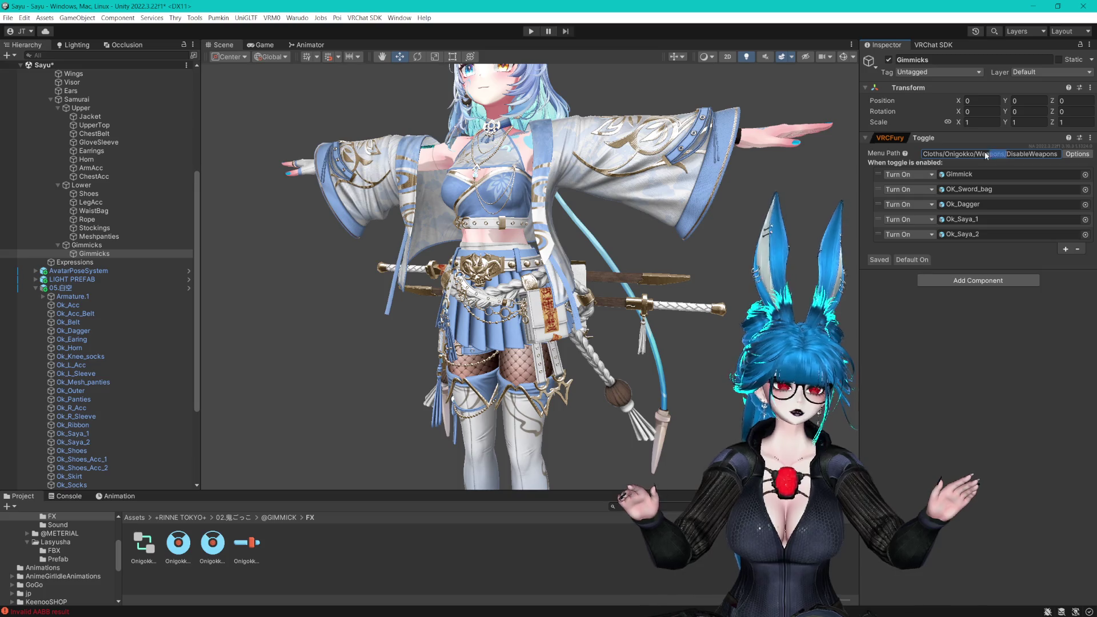
key("Return")
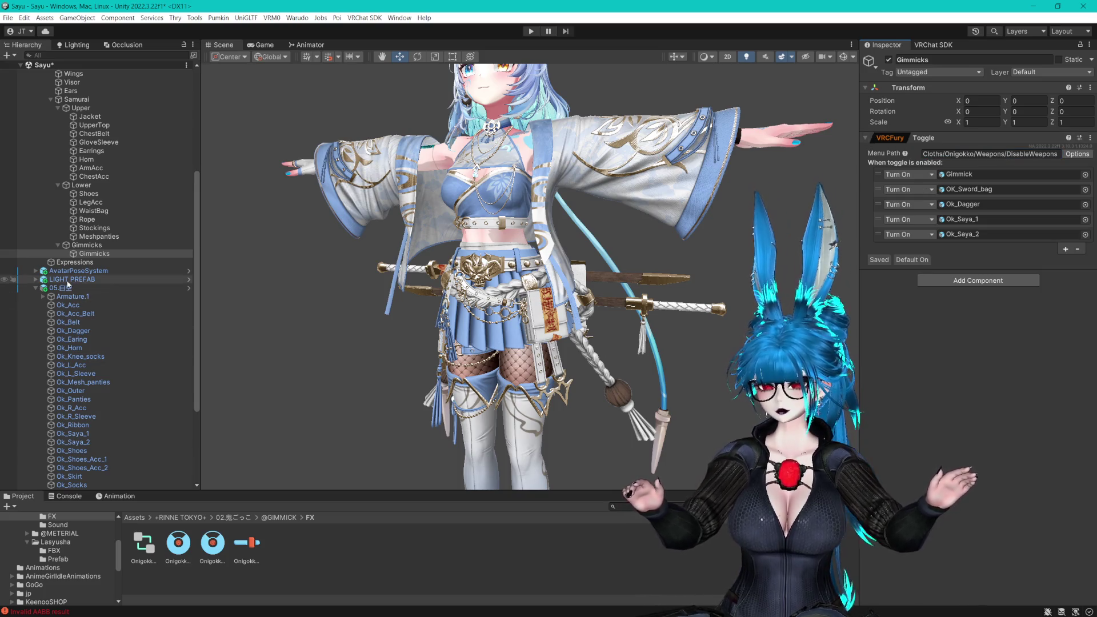
Select Gimmick and keep the Modular Avatar editor language at English
scroll(71, 296, "down", 5)
left_click(73, 426)
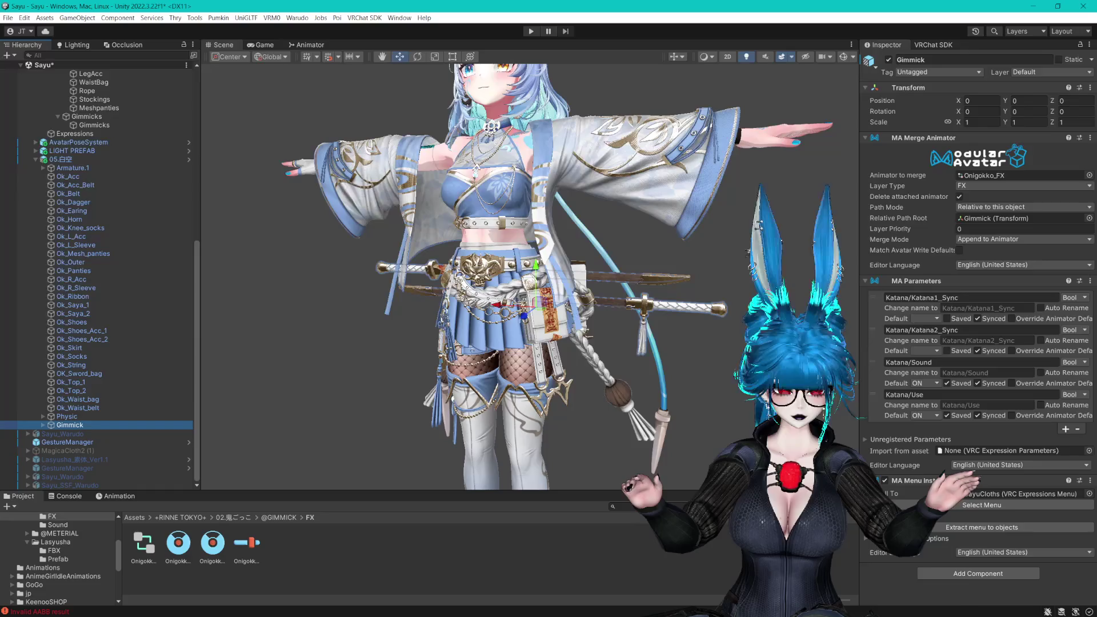
left_click(1023, 552)
left_click(1011, 552)
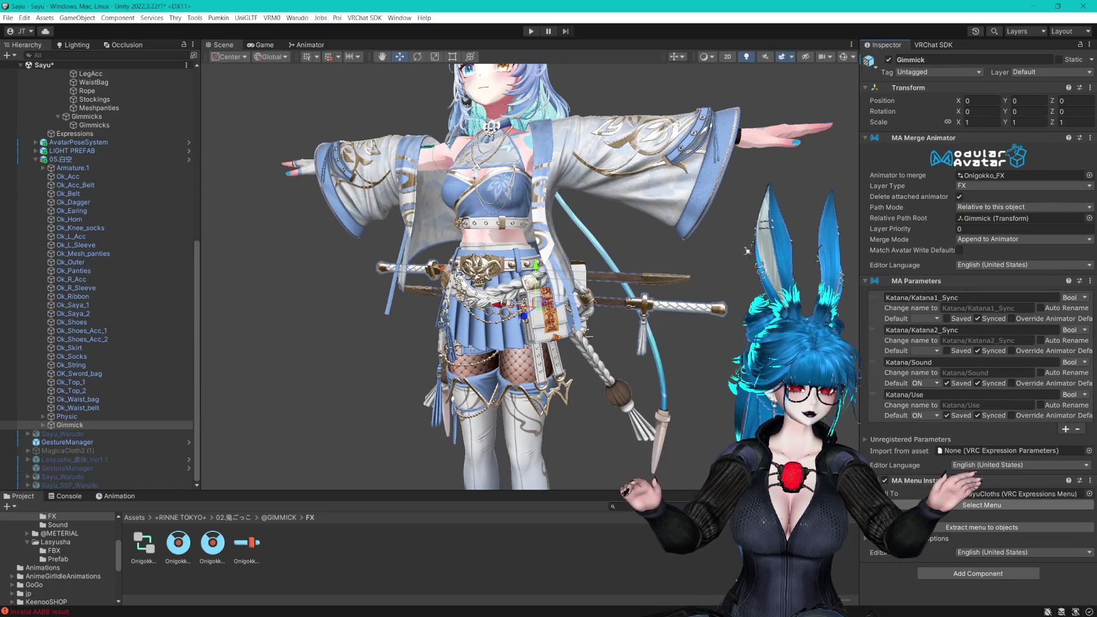
Check the menu installer's target menu without changing it, then select Ok_Top_2 in the scene
left_click(981, 505)
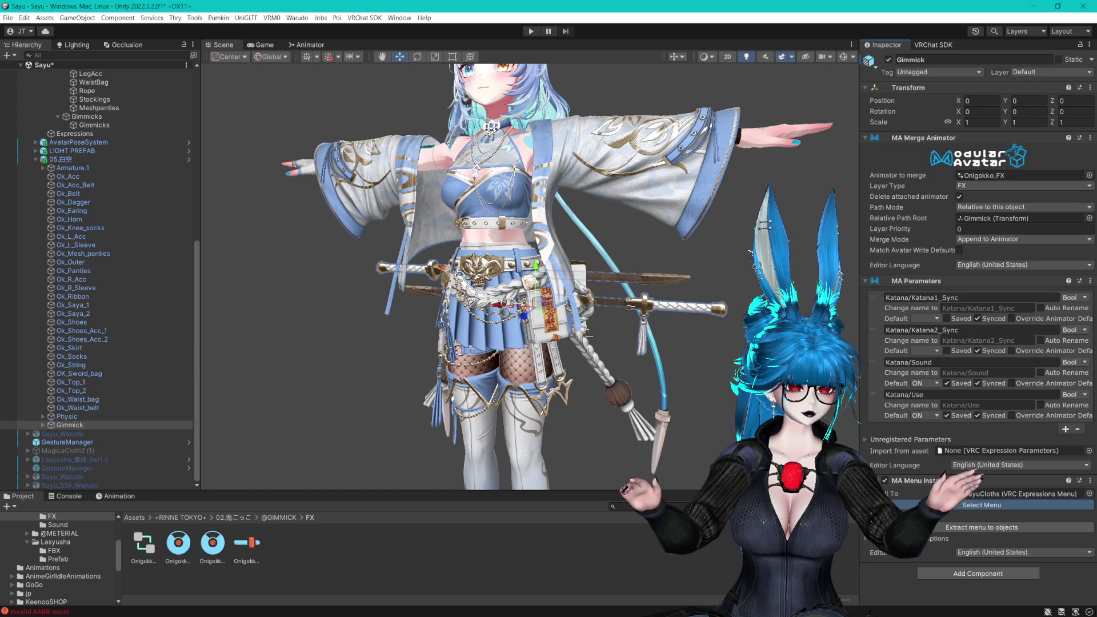
scroll(666, 347, "up", 2)
left_click_drag(542, 229, 733, 155)
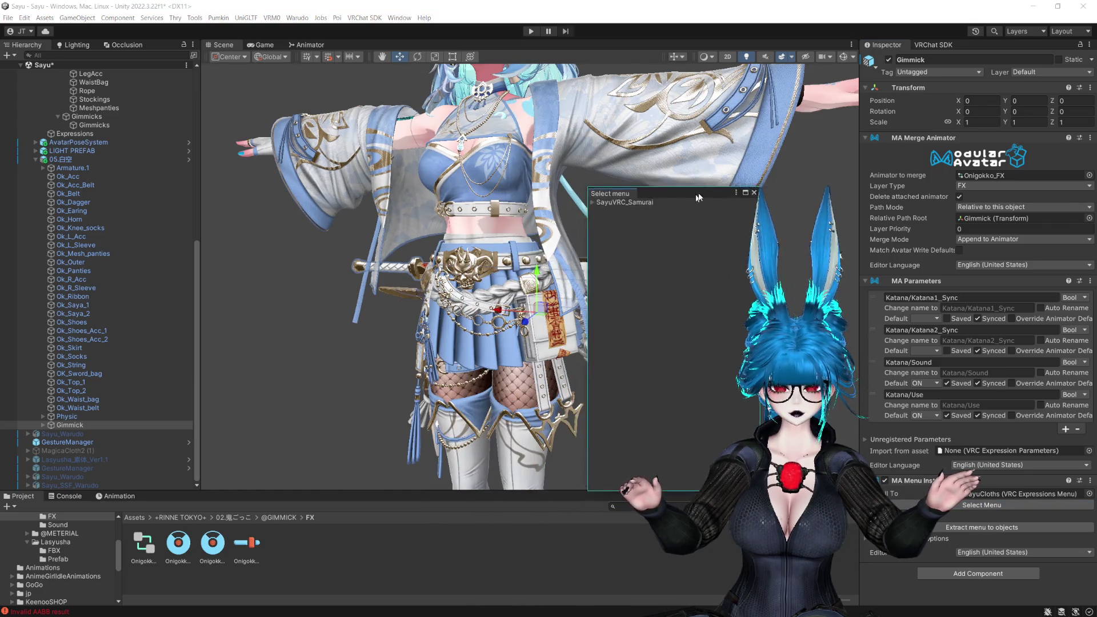
left_click(545, 221)
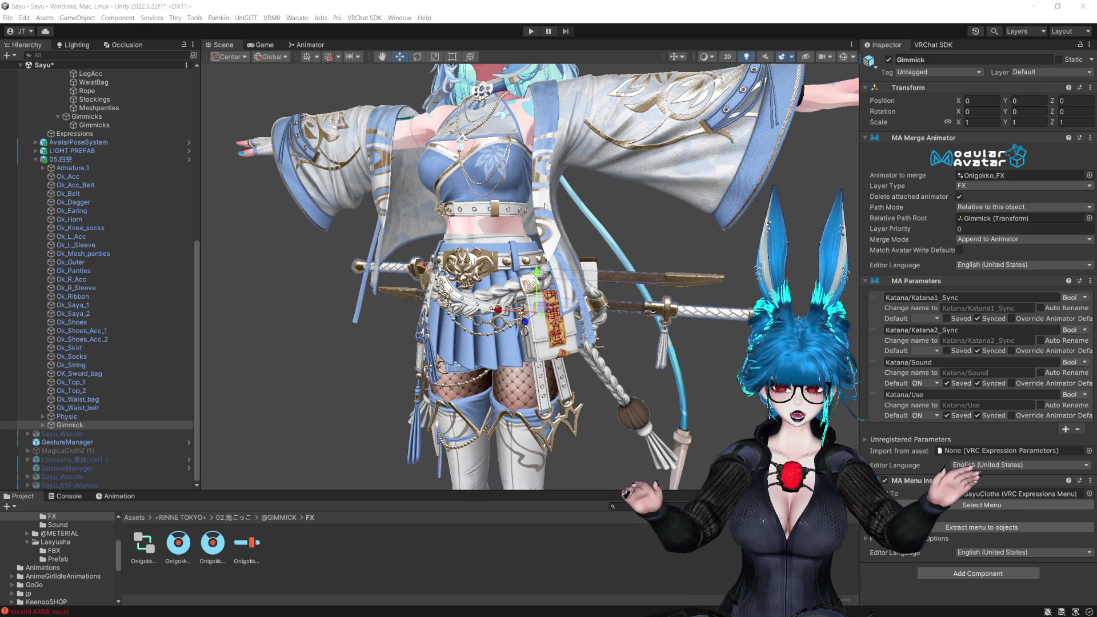
scroll(546, 221, "up", 3)
left_click_drag(545, 220, 509, 186)
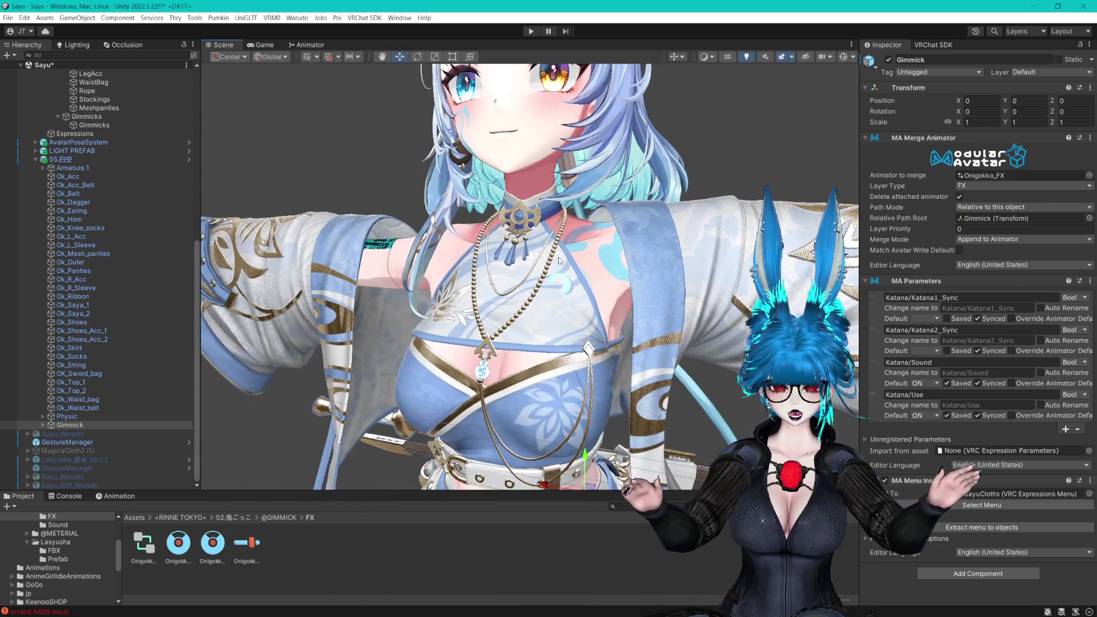
left_click(514, 274)
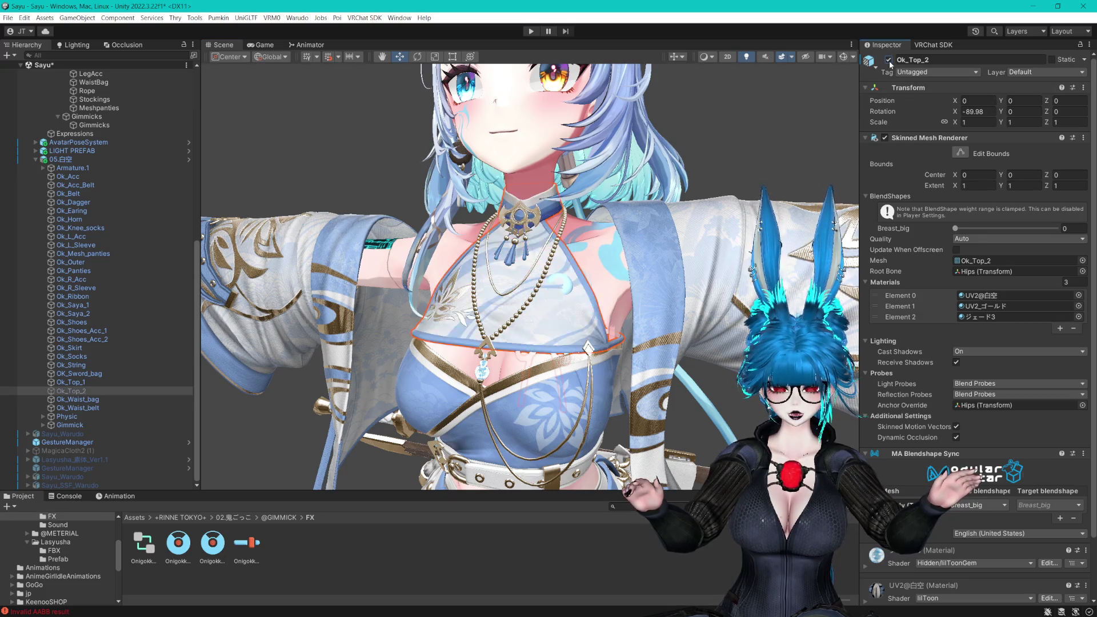
Pan and orbit the Scene view, then frame the avatar's skirt and thighs
left_click_drag(447, 468, 578, 285)
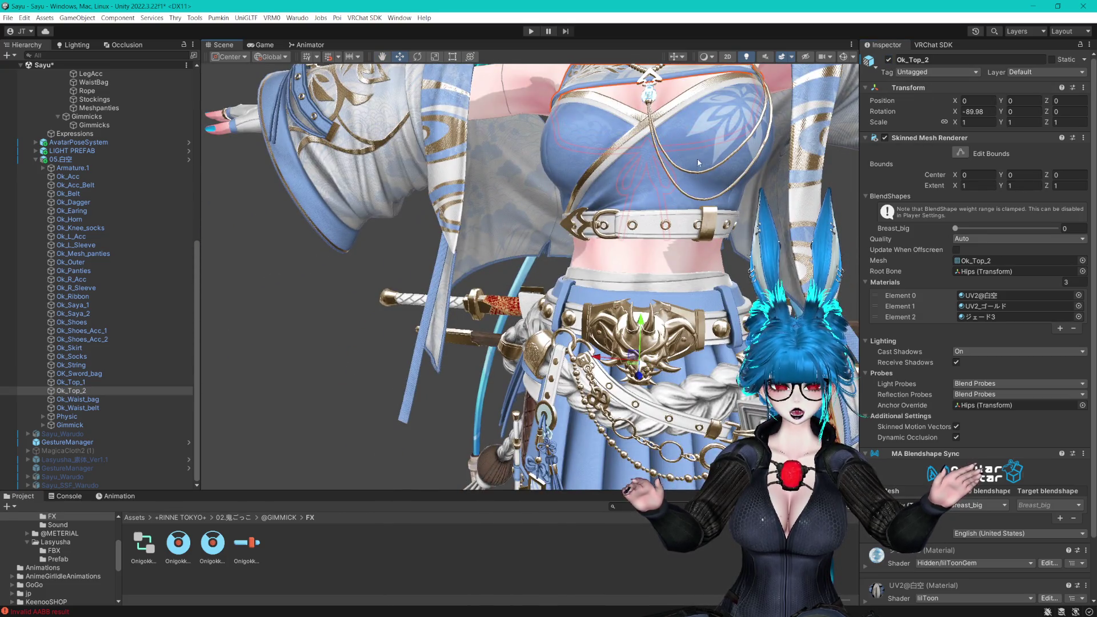
left_click_drag(699, 163, 553, 204)
left_click_drag(664, 206, 639, 207)
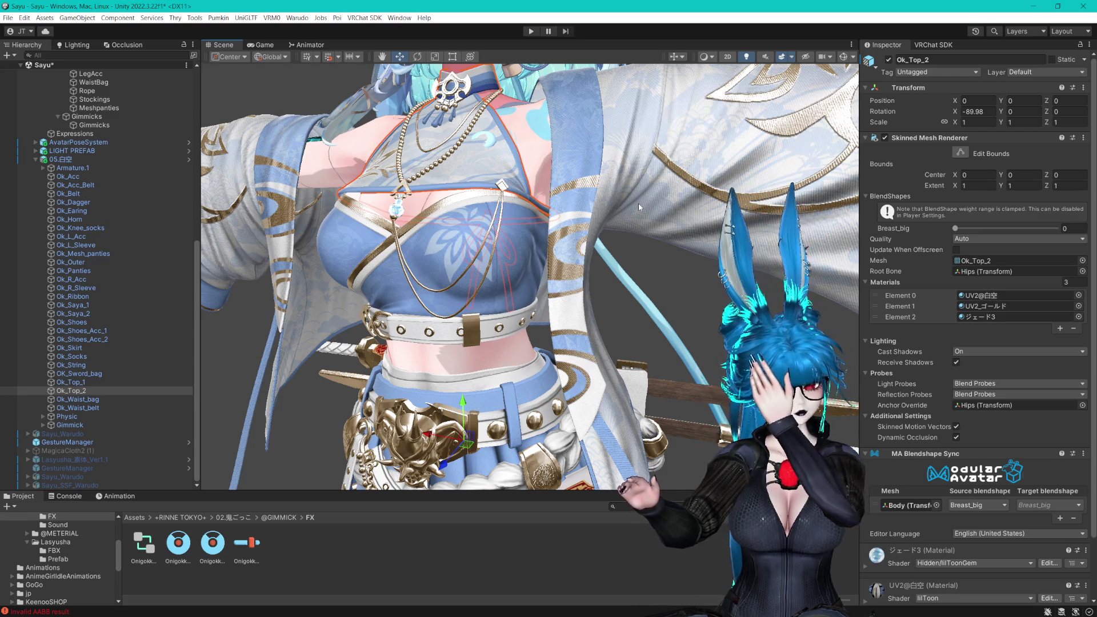
left_click_drag(516, 244, 558, 235)
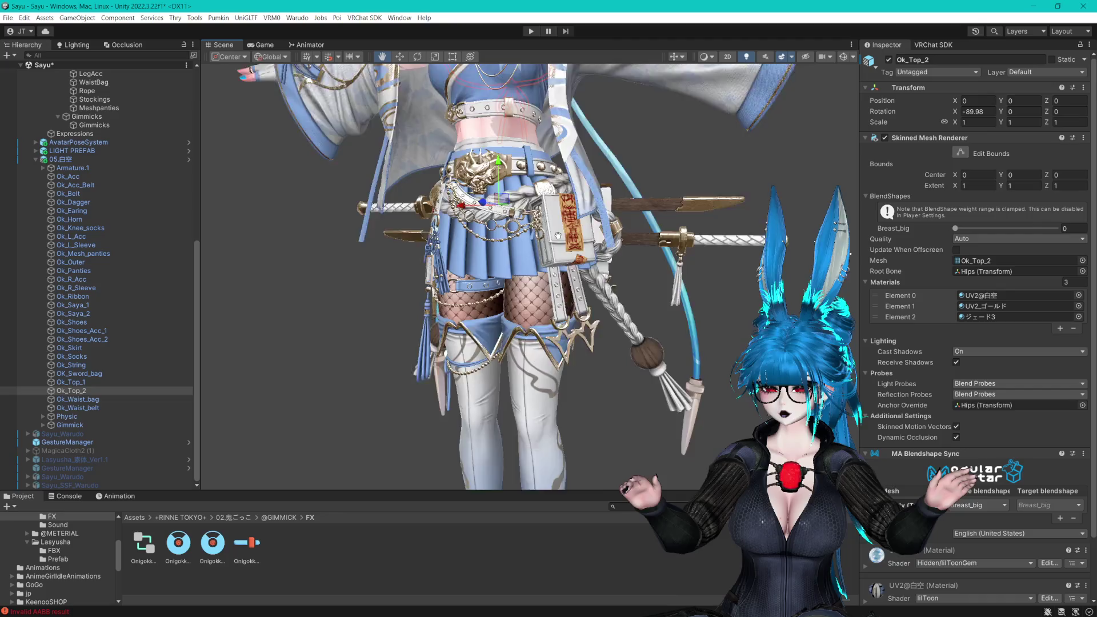
key("f")
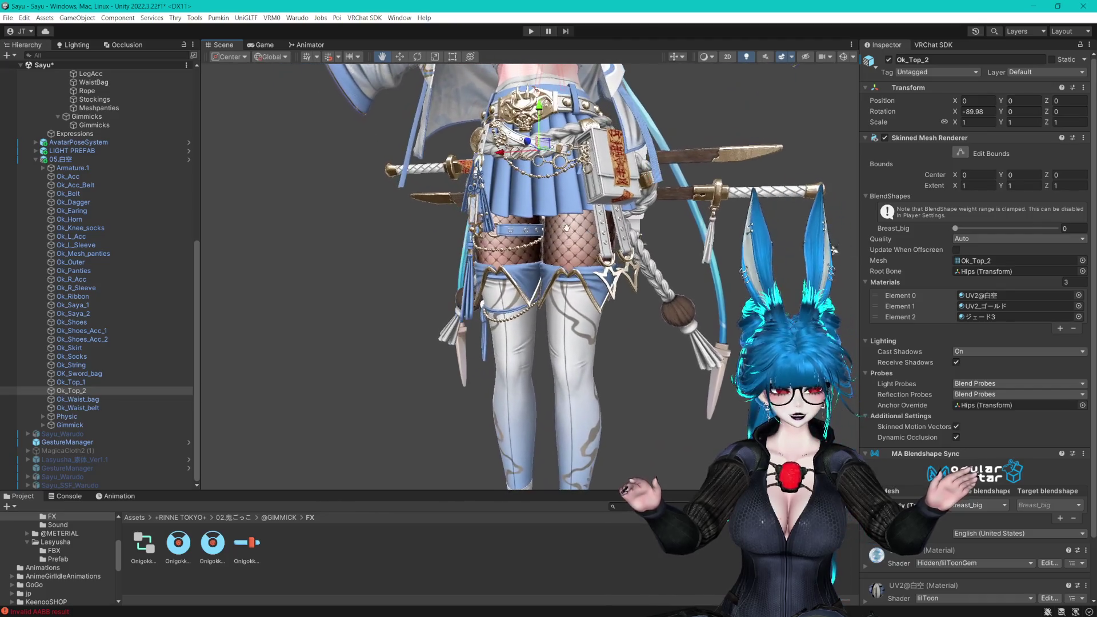
Expand Gimmick's katana children, glance at its installer's menu picker, and show the Onigokko menu contents
left_click(43, 425)
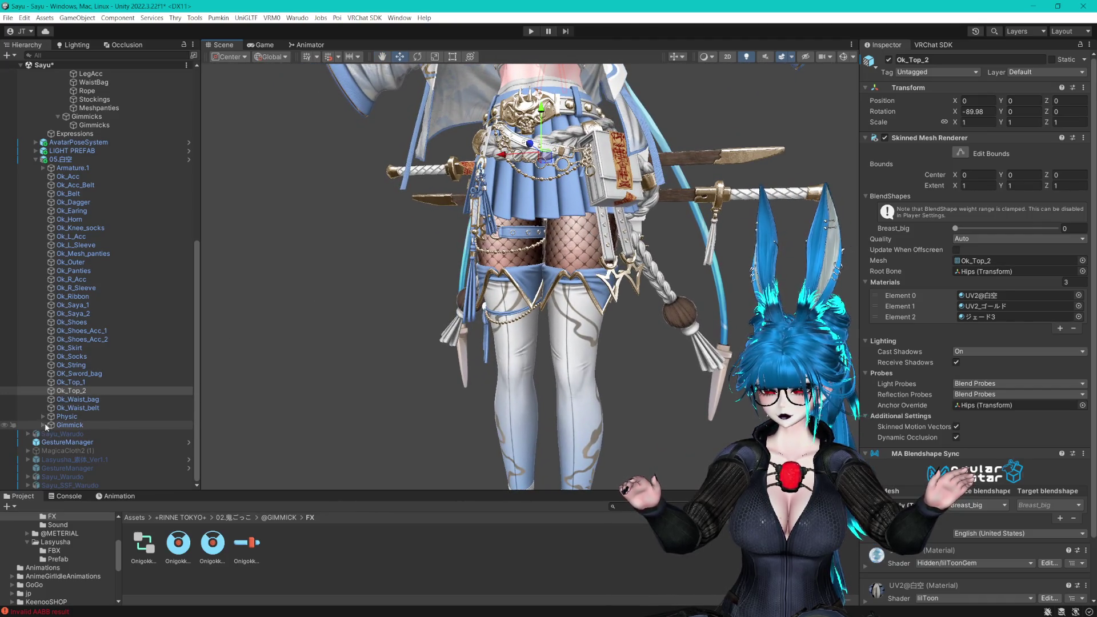
scroll(94, 434, "down", 5)
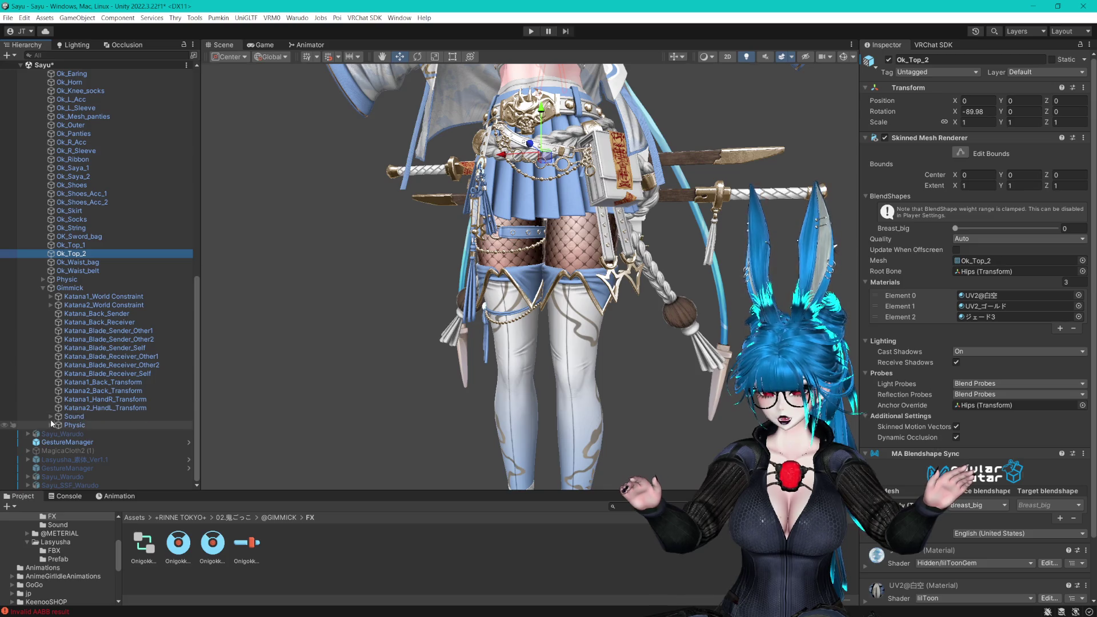
left_click(70, 289)
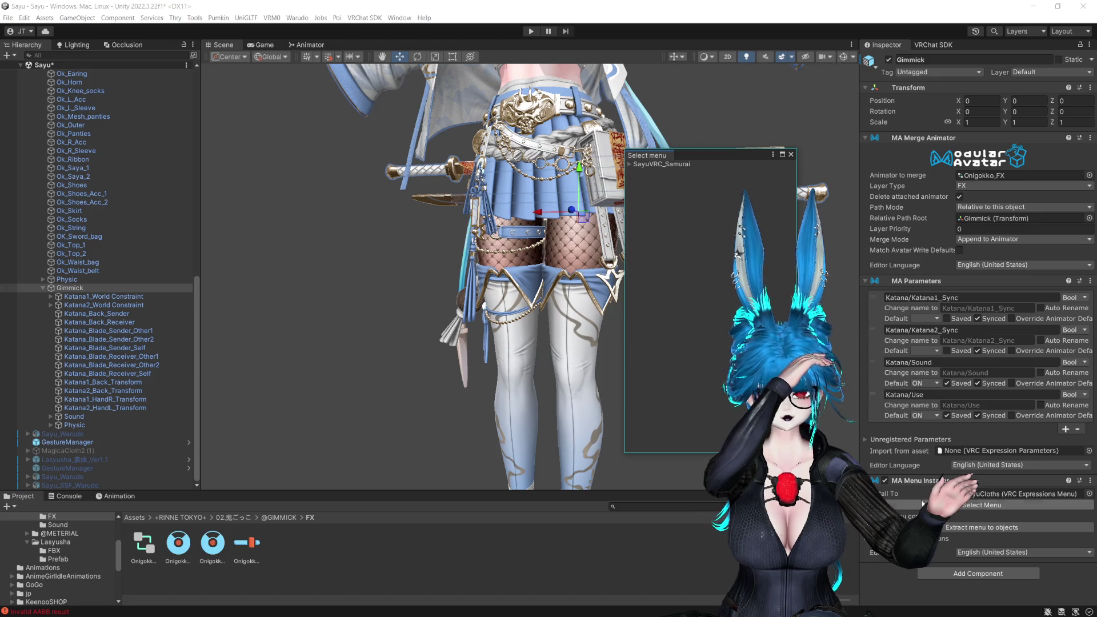
left_click(630, 164)
left_click(630, 164)
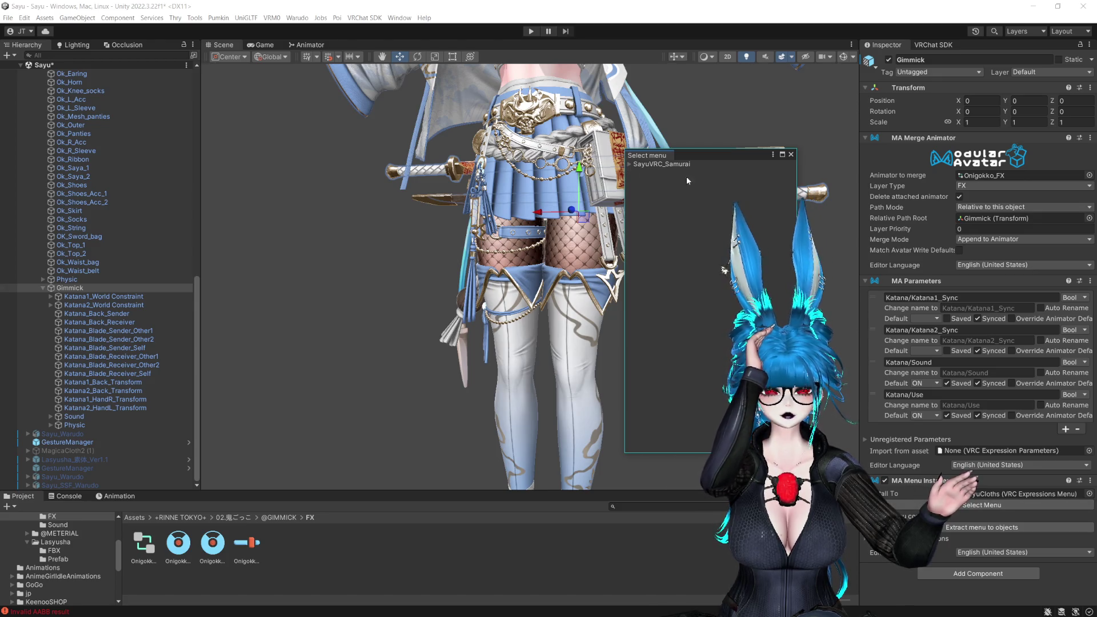
key("Escape")
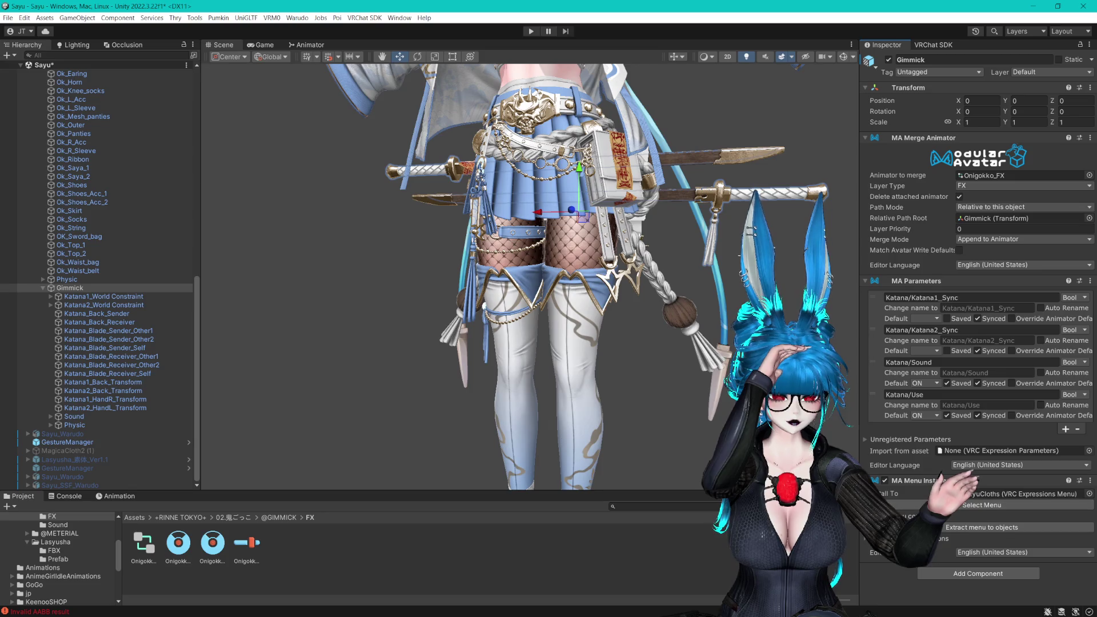
scroll(977, 320, "down", 3)
Rename Onigokko_Menu_Root's submenu control to Weapons, then review Onigokko_Menu_Main's Sound and Katana toggles
left_click(991, 522)
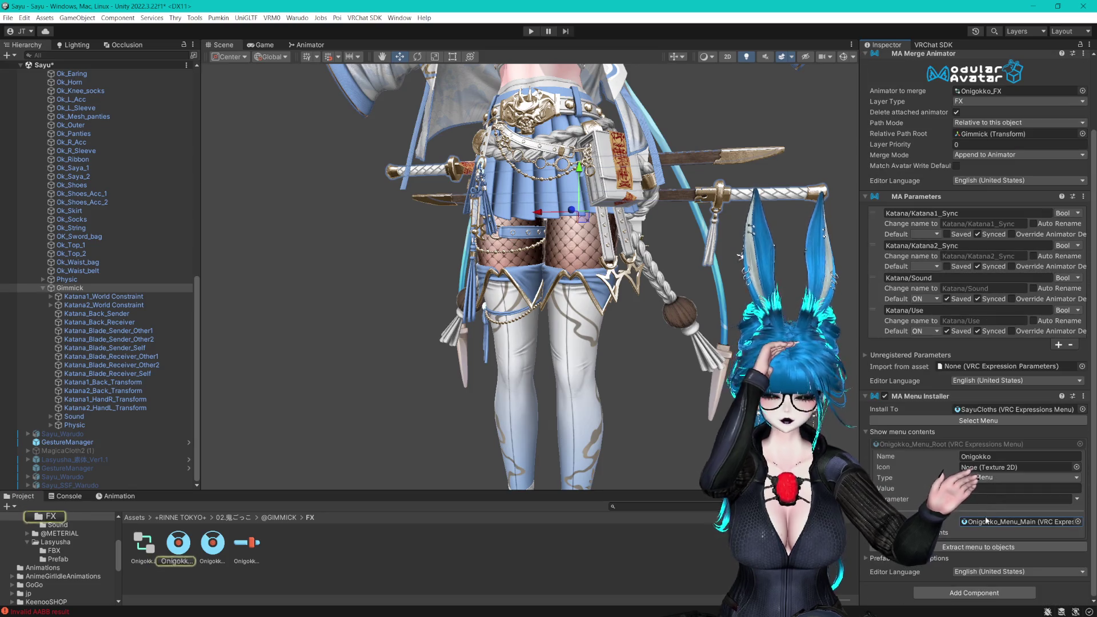
left_click(178, 543)
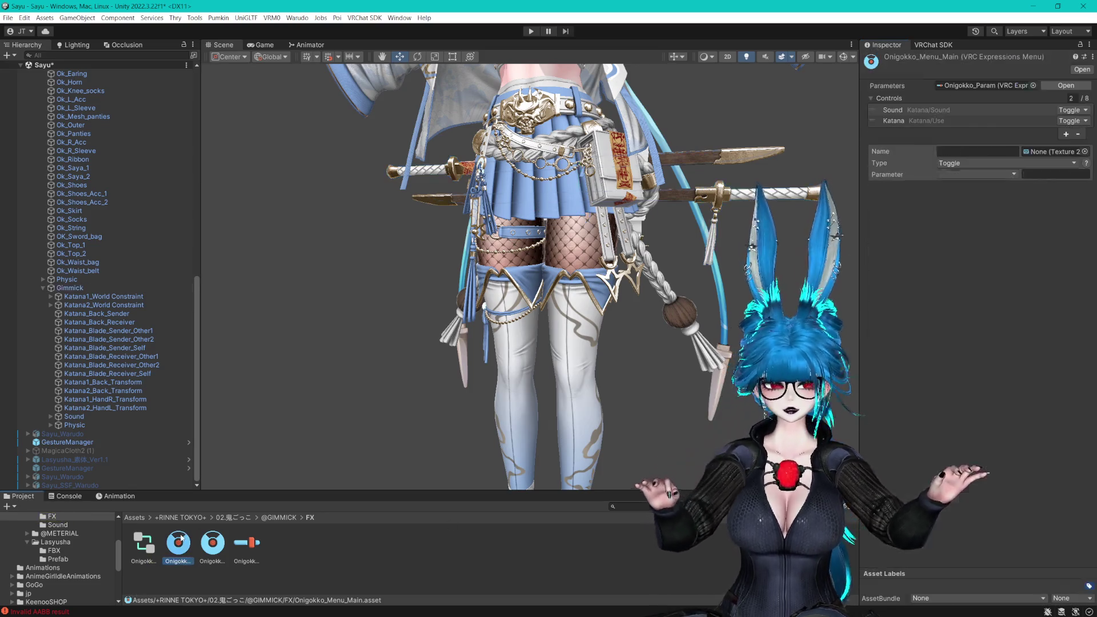
left_click(213, 543)
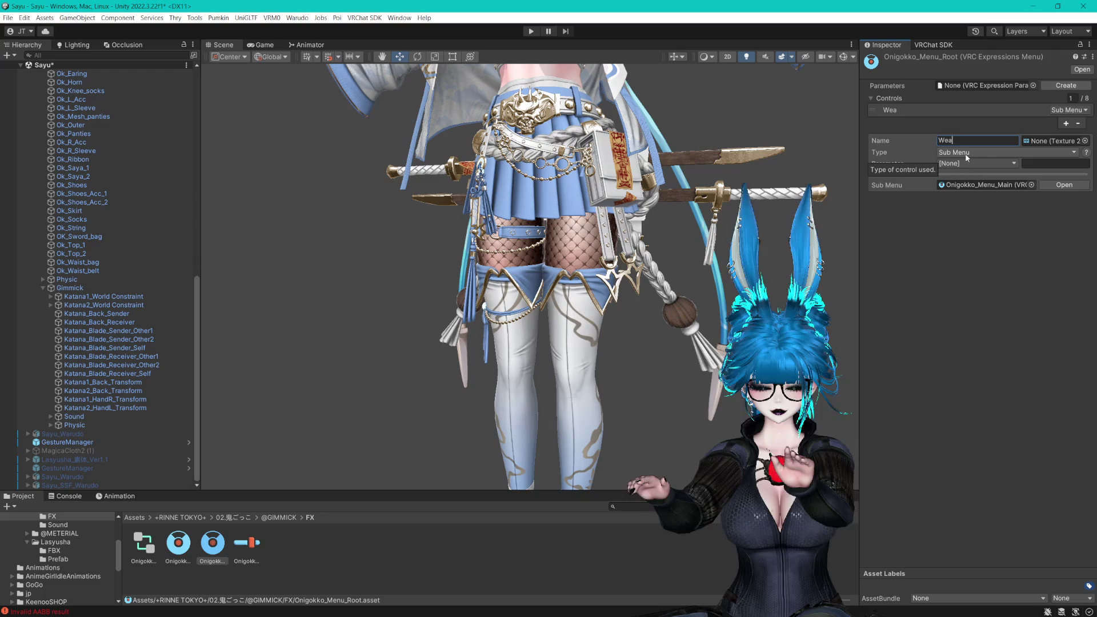
type("Weapons")
key("Return")
key("BackSpace")
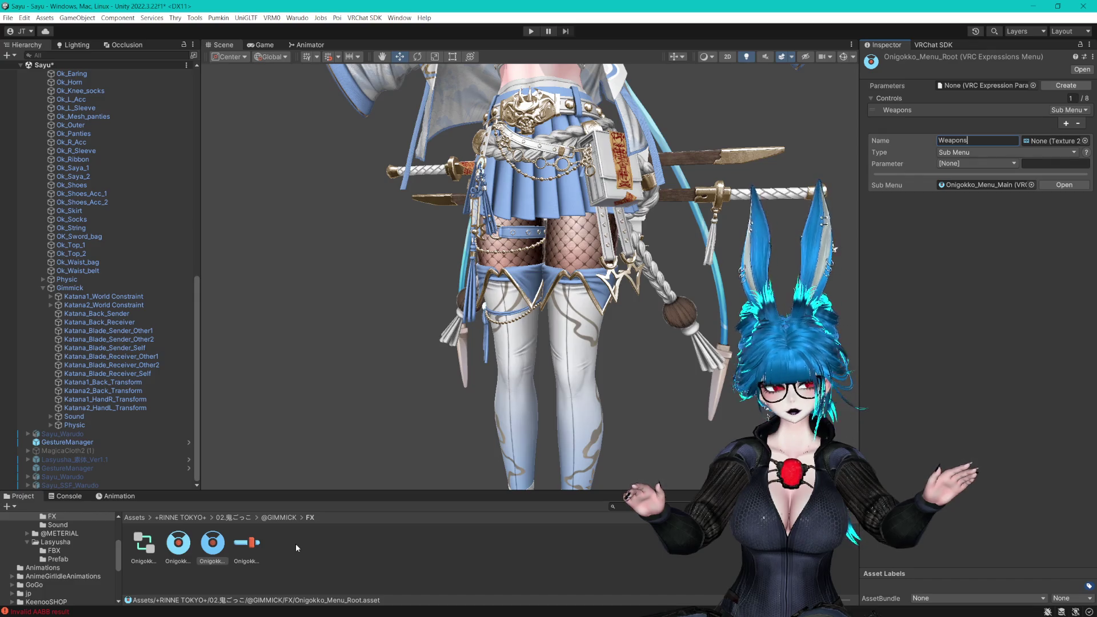
left_click(212, 544)
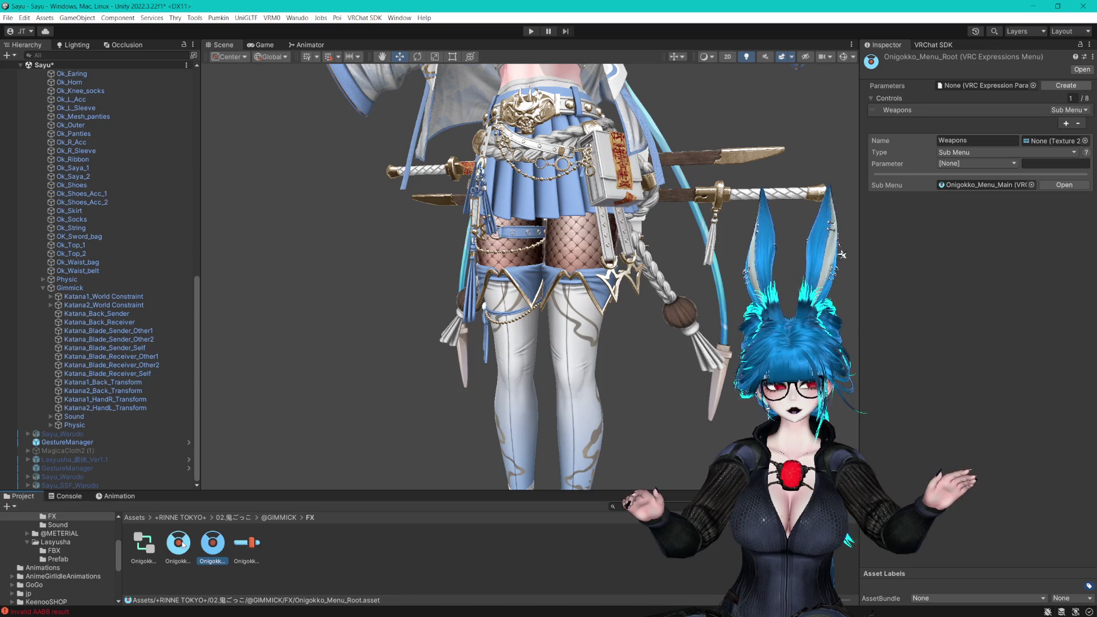
left_click(183, 544)
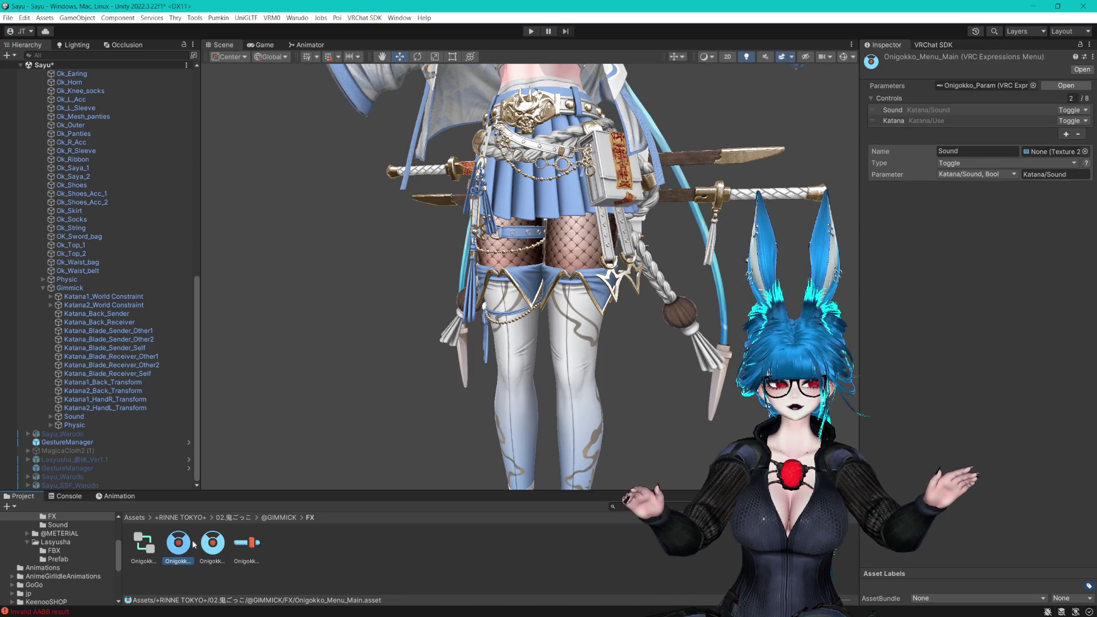
Save the scene, copy 'Onigokko' from Stockings' menu path, and edit ArmAcc's and ChestAcc's paths
left_click(328, 544)
key("ctrl+s")
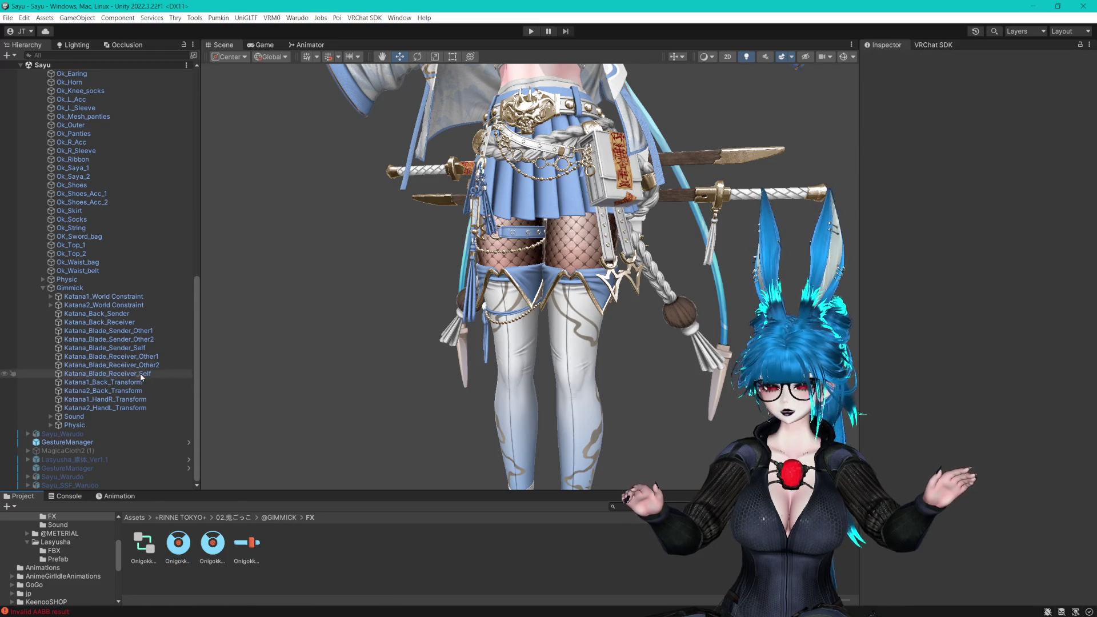
scroll(80, 300, "up", 5)
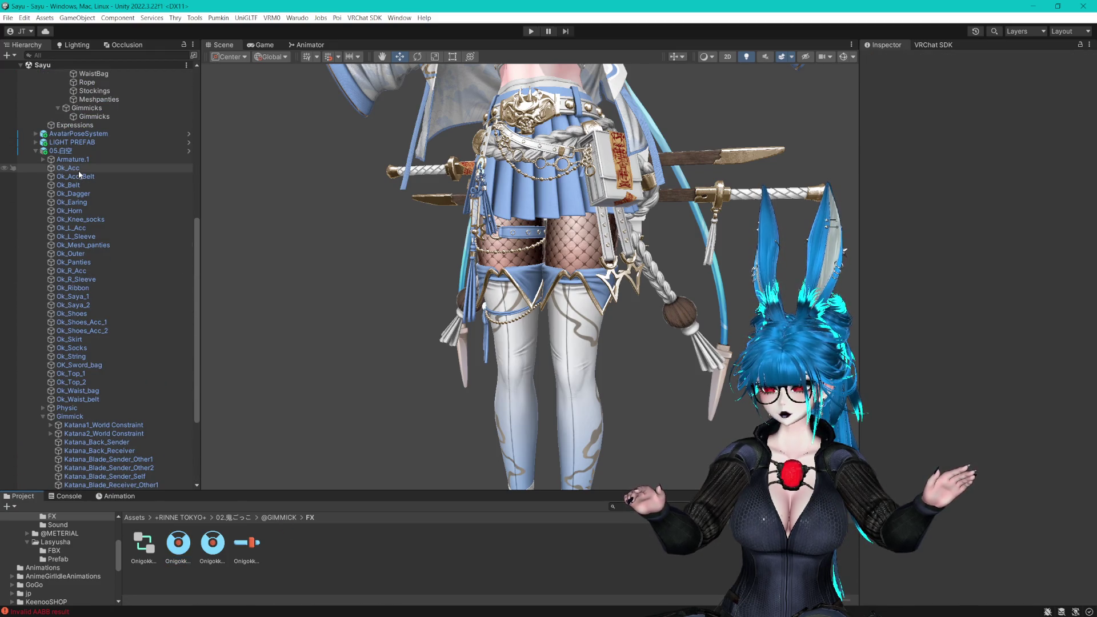
scroll(79, 176, "up", 6)
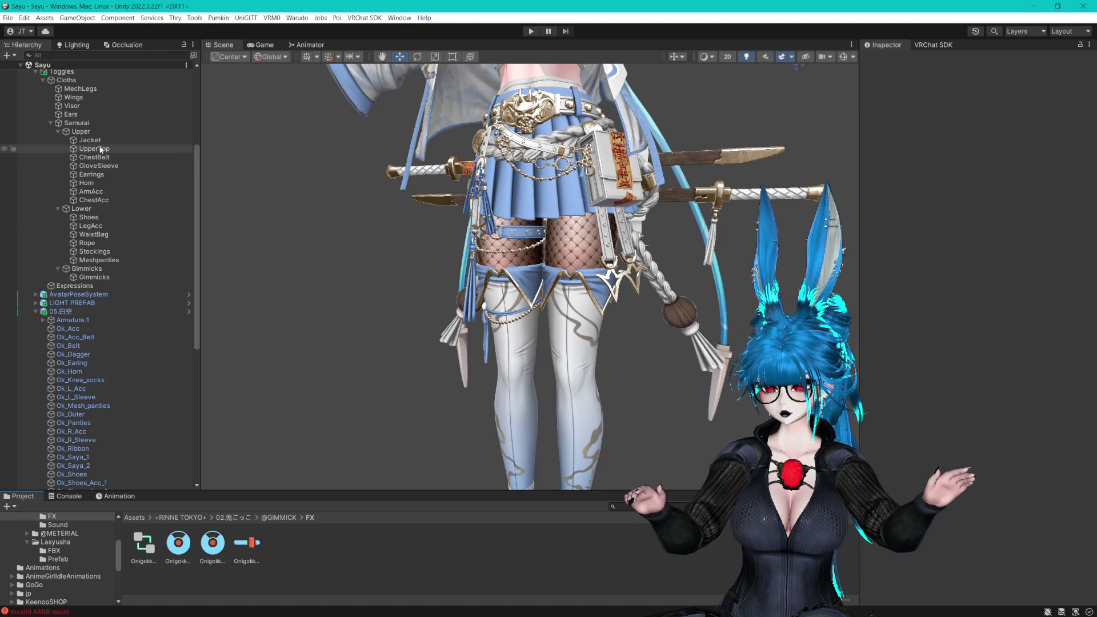
left_click(92, 251)
double_click(960, 154)
key("ctrl+c")
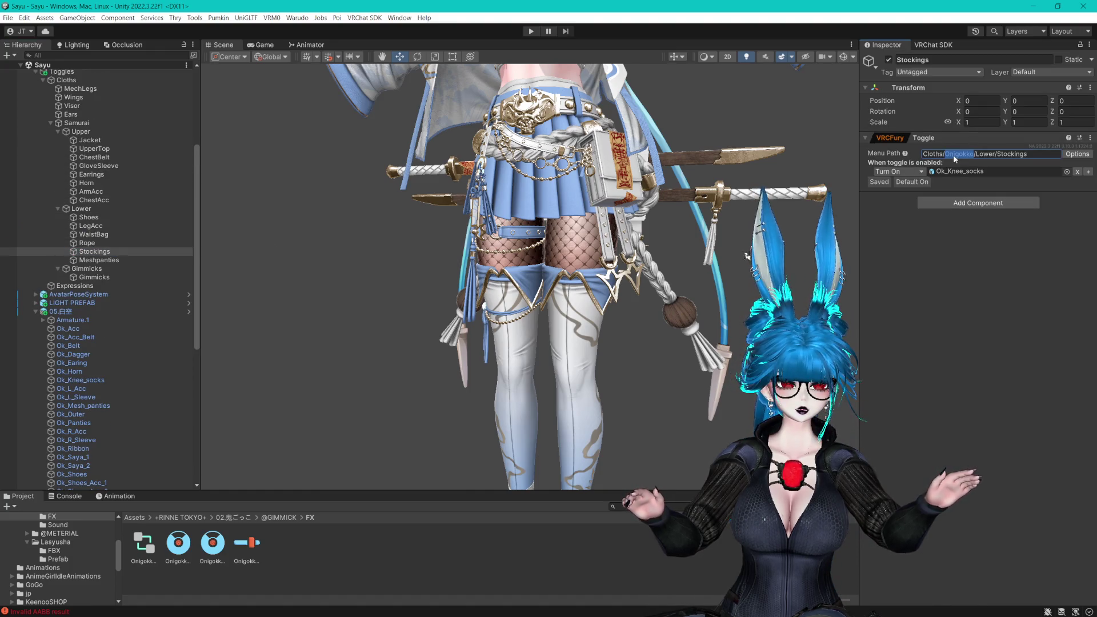
left_click(91, 192)
double_click(953, 155)
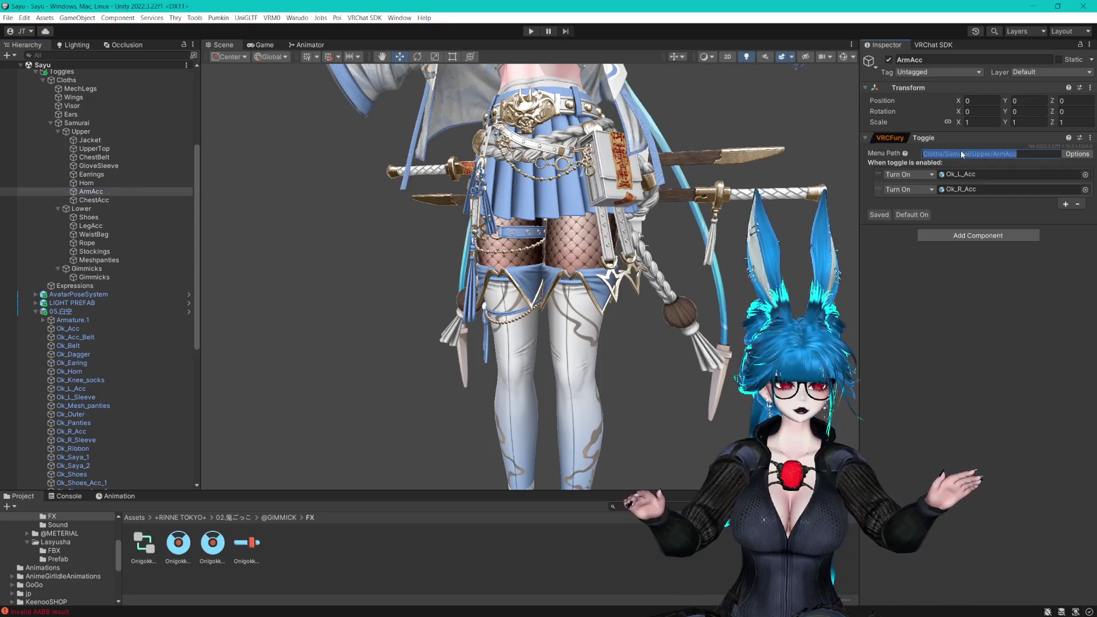
left_click(94, 200)
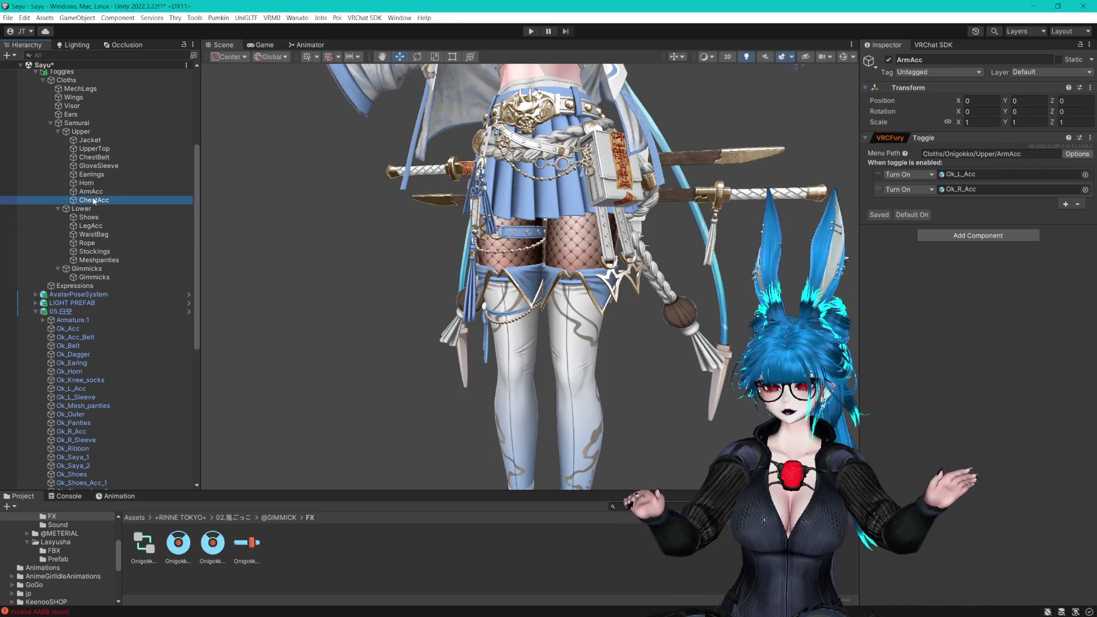
left_click(955, 155)
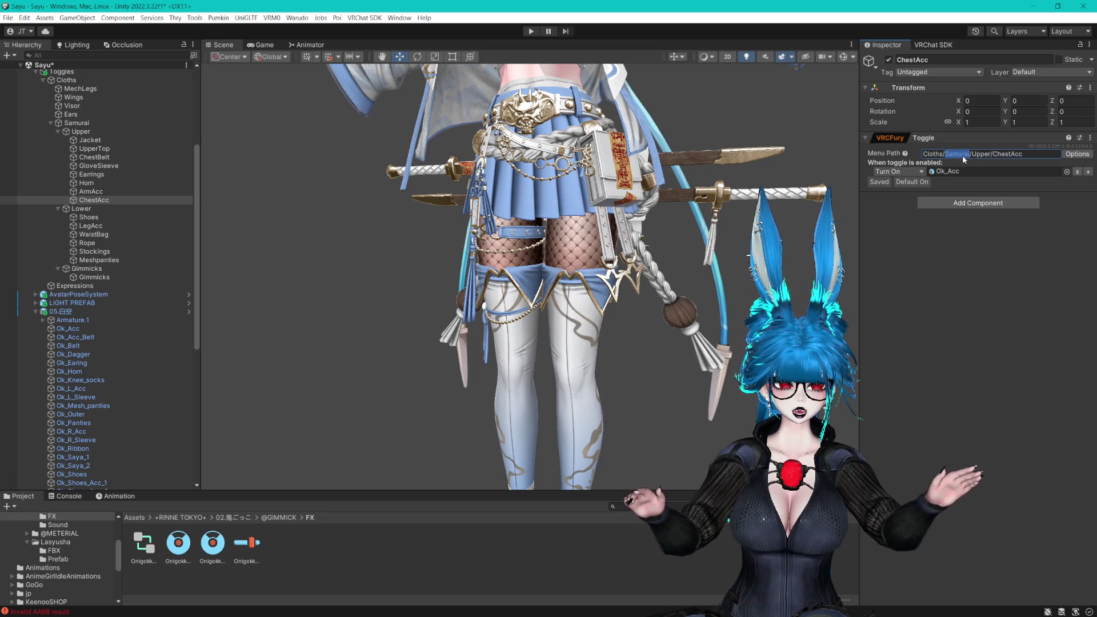
Replace Samurai with Onigokko in the Horn, GloveSleeve, Earrings, ChestBelt, UpperTop and Jacket menu paths
left_click(172, 183)
double_click(953, 154)
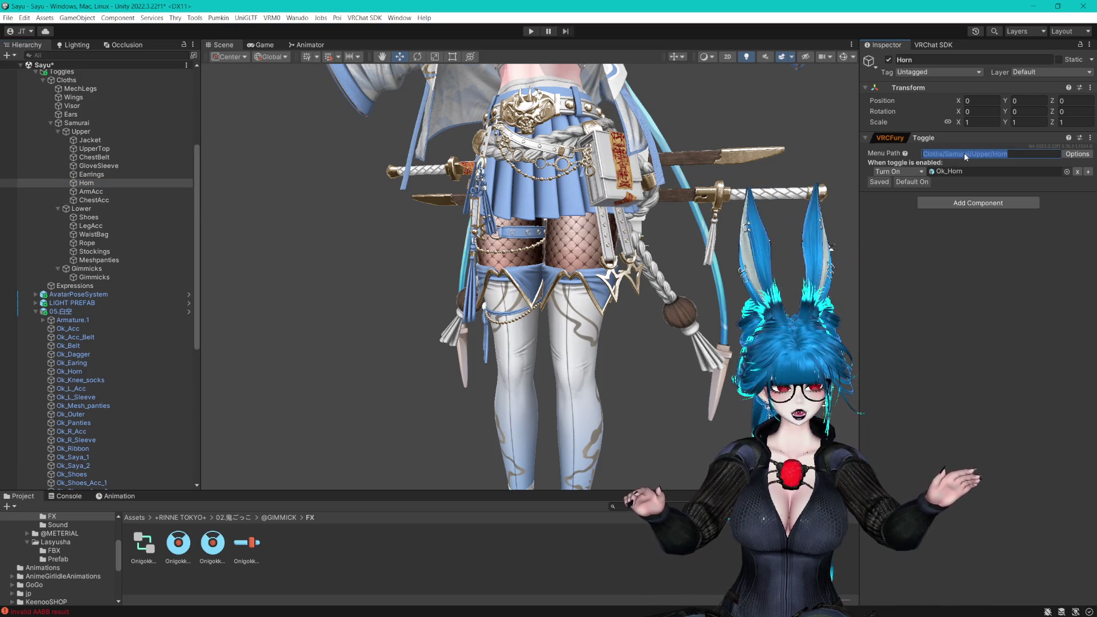
key("ctrl+v")
left_click(99, 166)
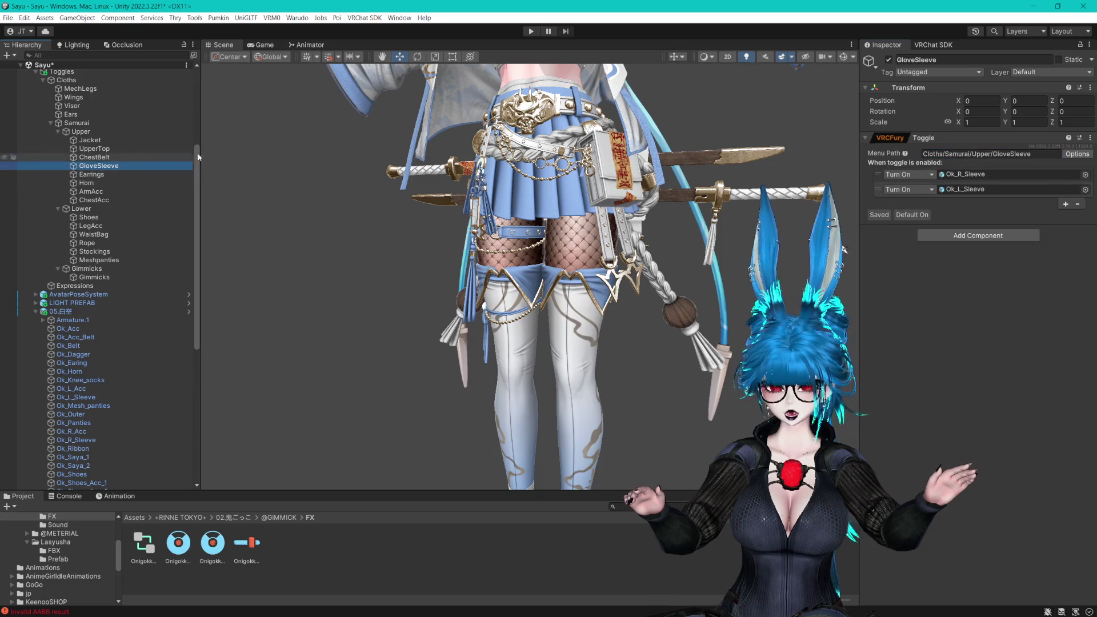
double_click(955, 154)
key("ctrl+v")
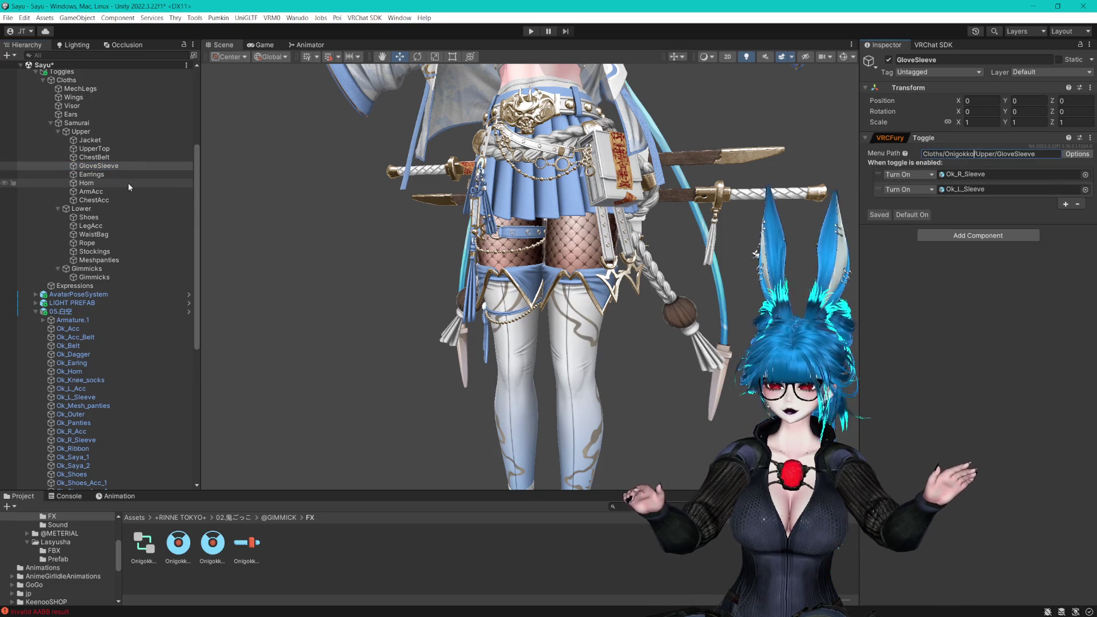
left_click(103, 174)
left_click(949, 155)
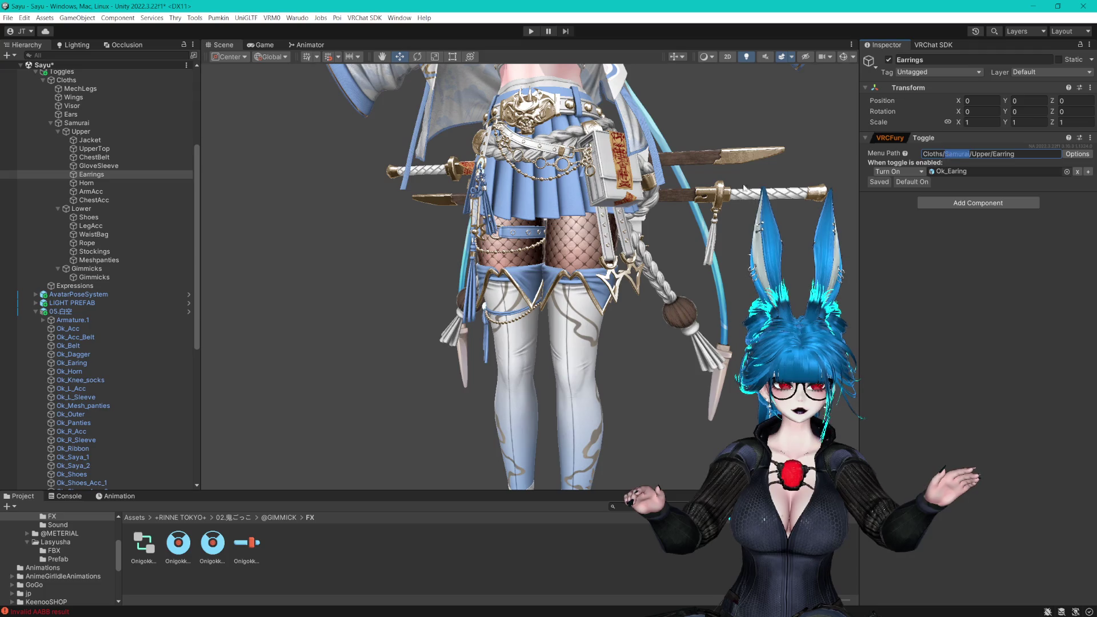
left_click(95, 157)
left_click(961, 155)
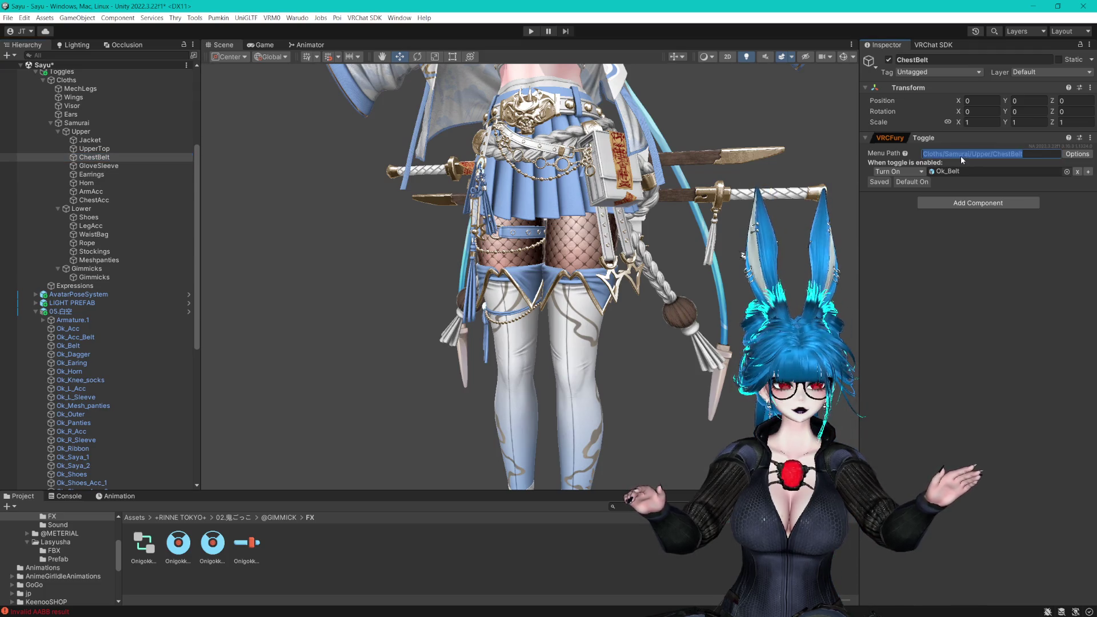
left_click(94, 148)
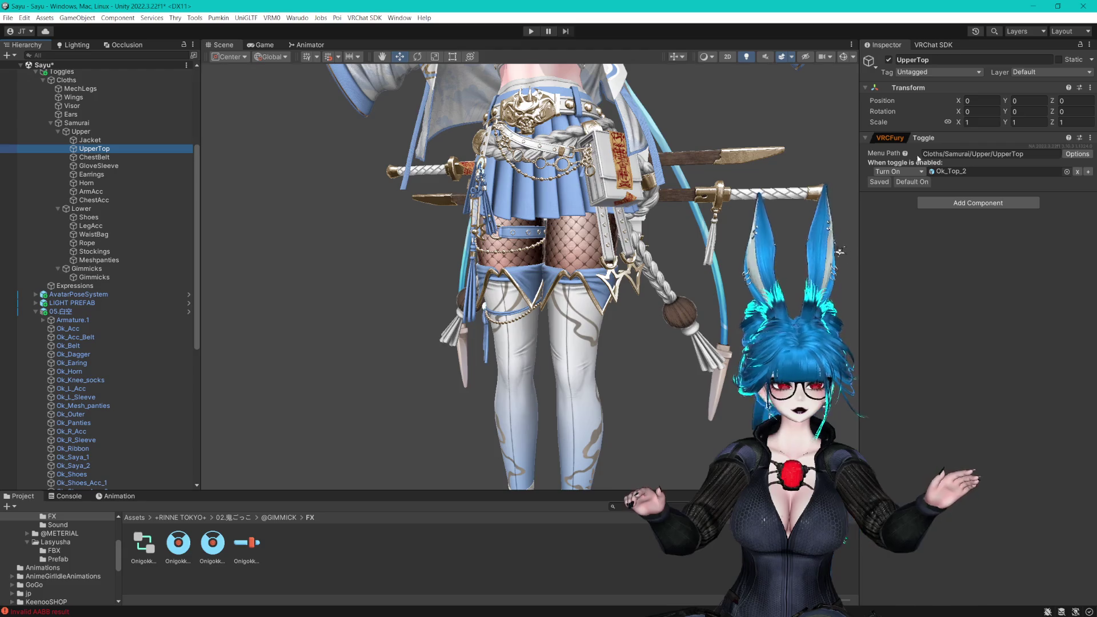
left_click(962, 153)
type("Onigokko")
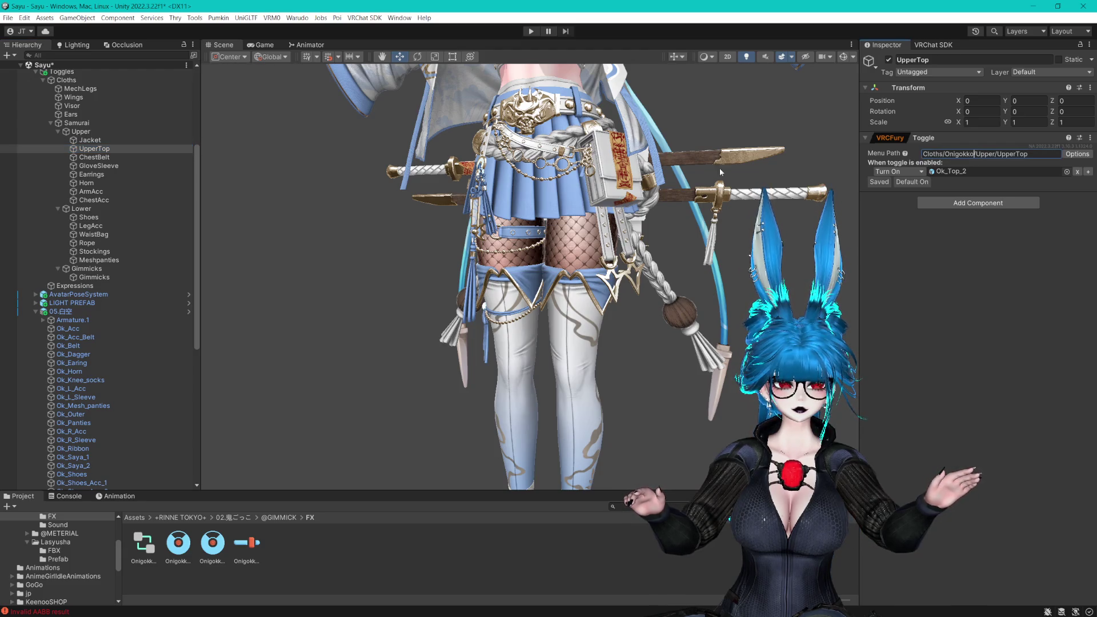
left_click(90, 140)
double_click(958, 154)
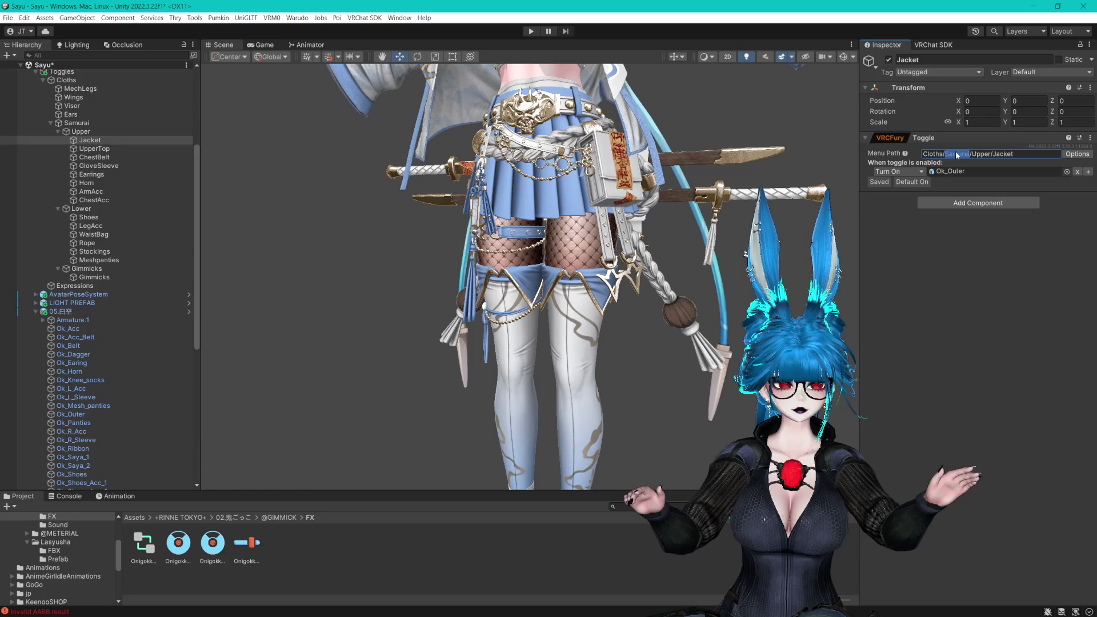
Review the toggles' menu paths through Shoes and Gimmicks, then save the Sayu scene
left_click(98, 166)
left_click(98, 200)
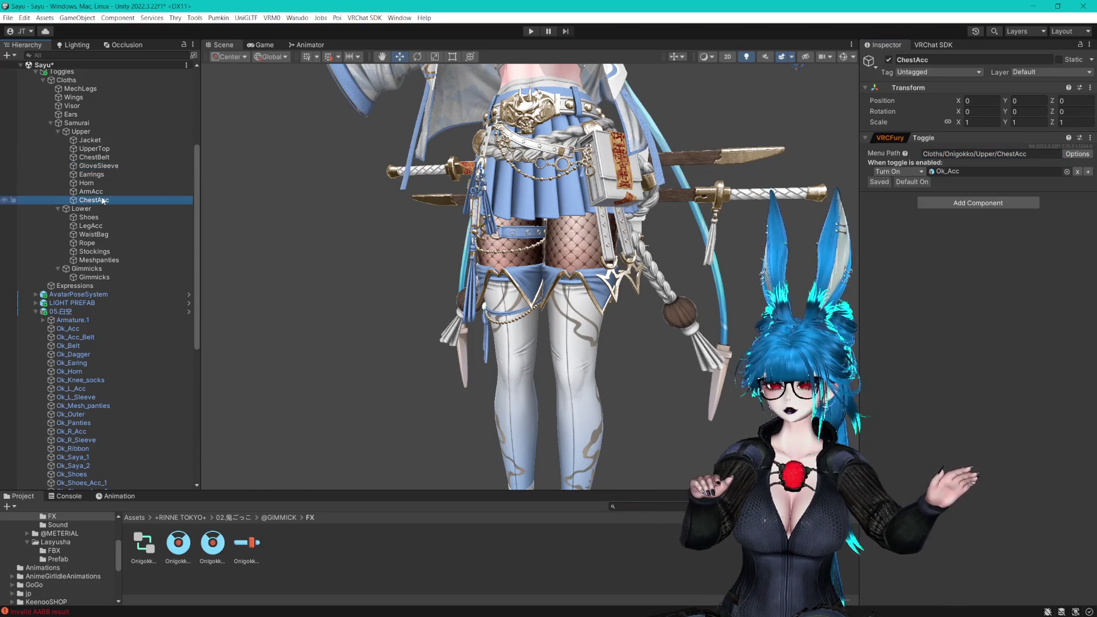
left_click(98, 191)
key("Up")
key("Up")
key("Up")
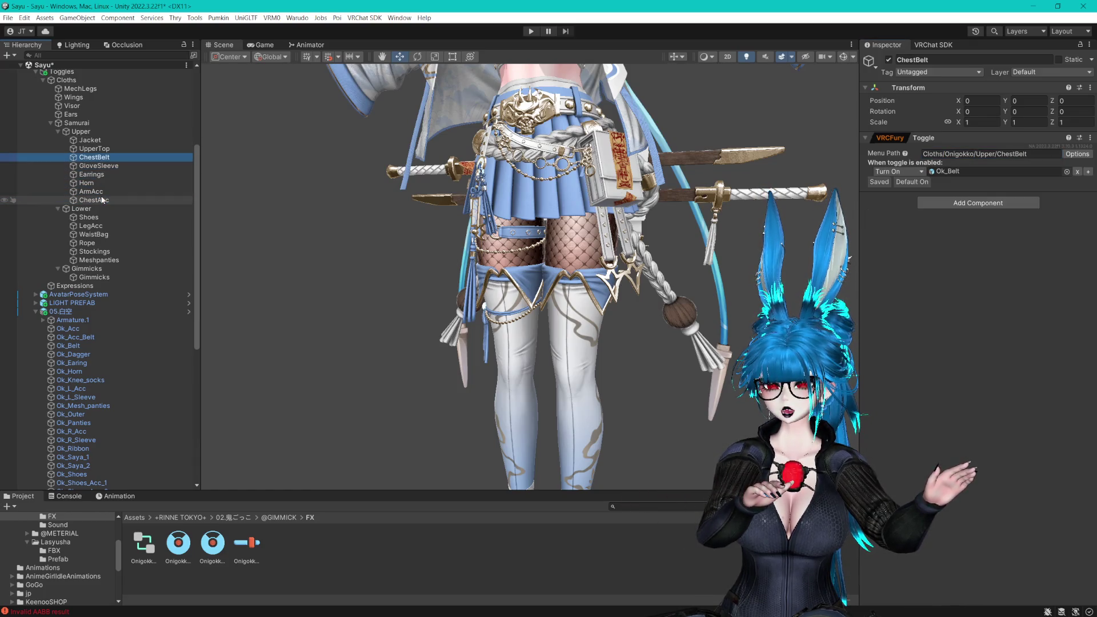
key("Up")
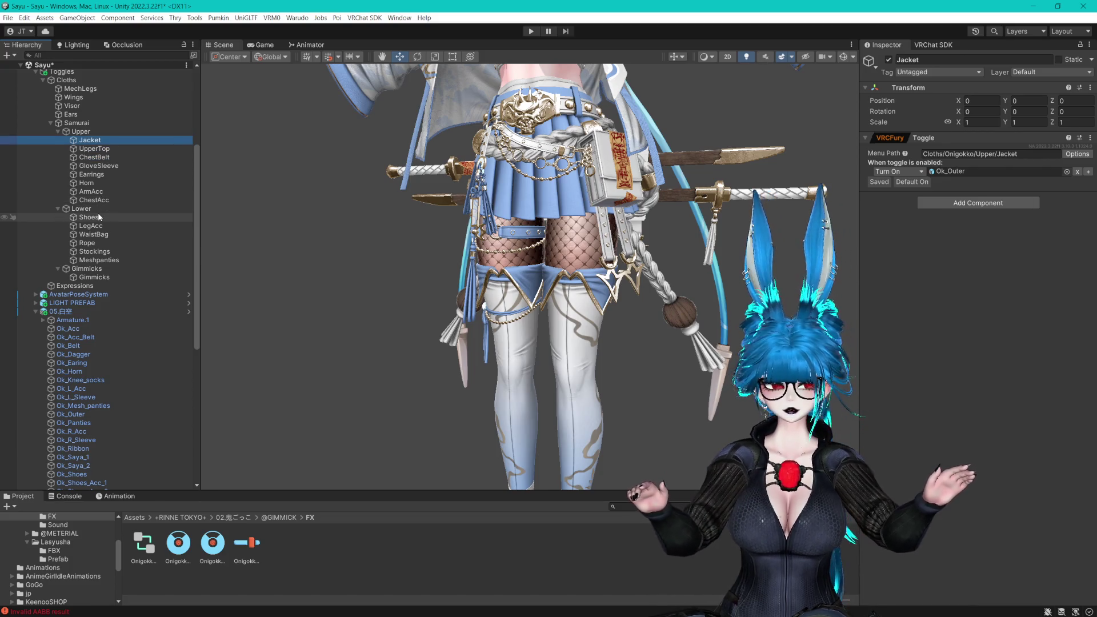
key("Down")
key("Down")
key("Down")
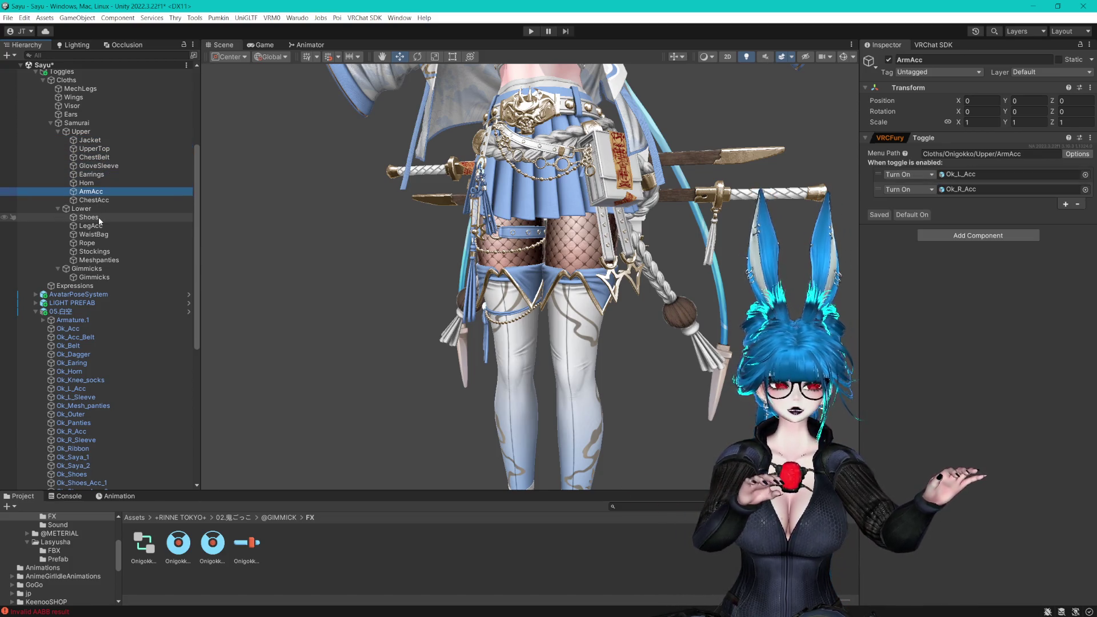
key("Down")
key("Down")
key("Down")
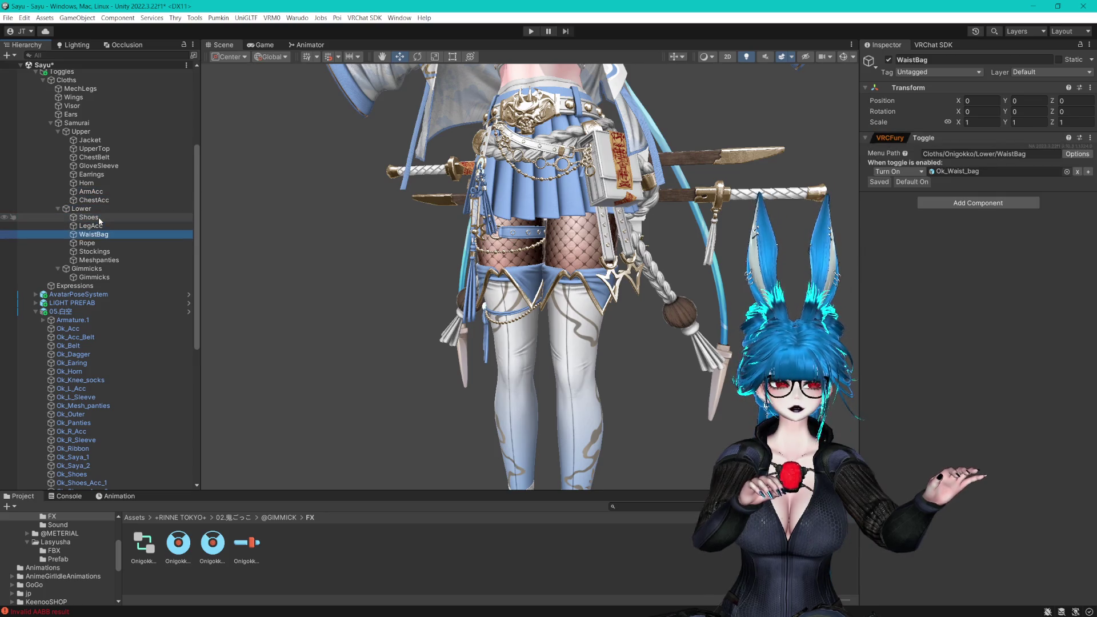
key("Down")
key("Up")
key("Up")
key("Up")
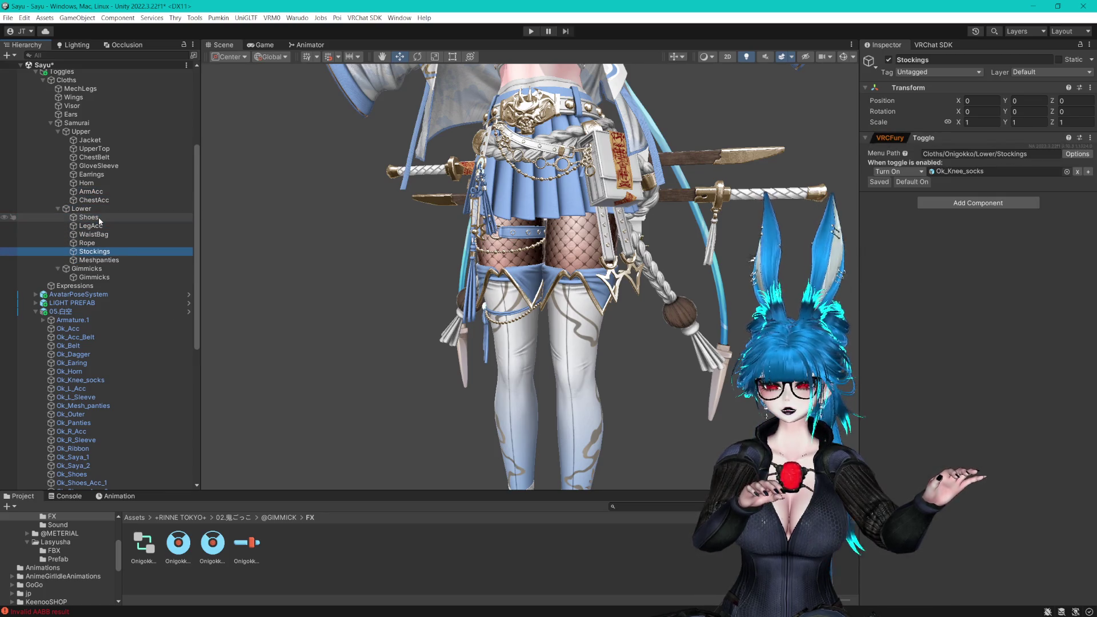
left_click(96, 278)
key("ctrl+s")
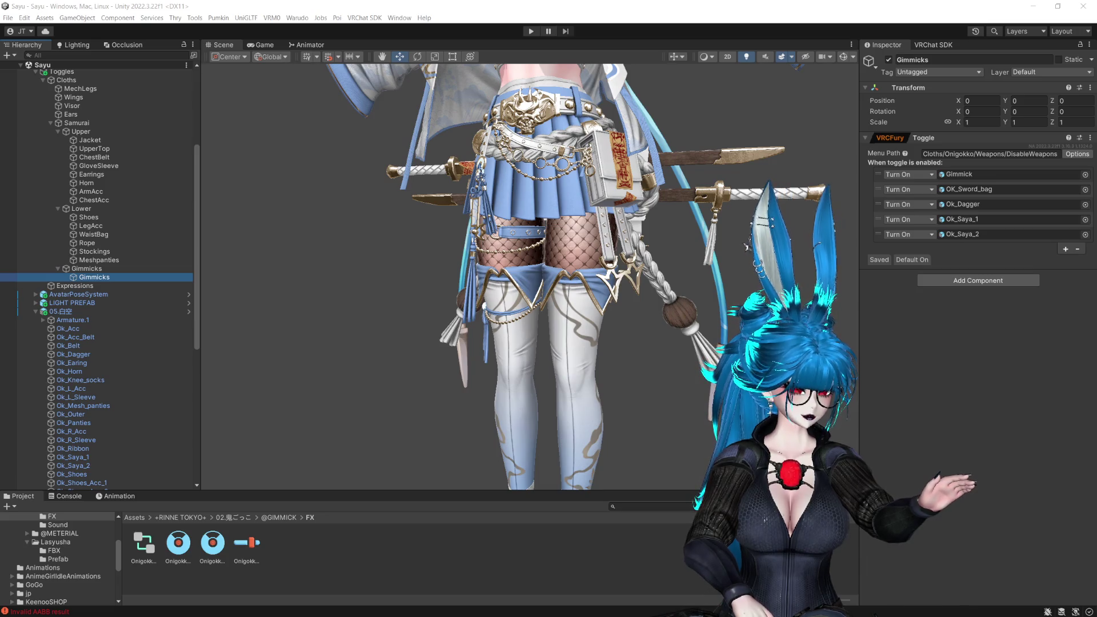
left_click_drag(615, 343, 615, 248)
scroll(615, 248, "down", 3)
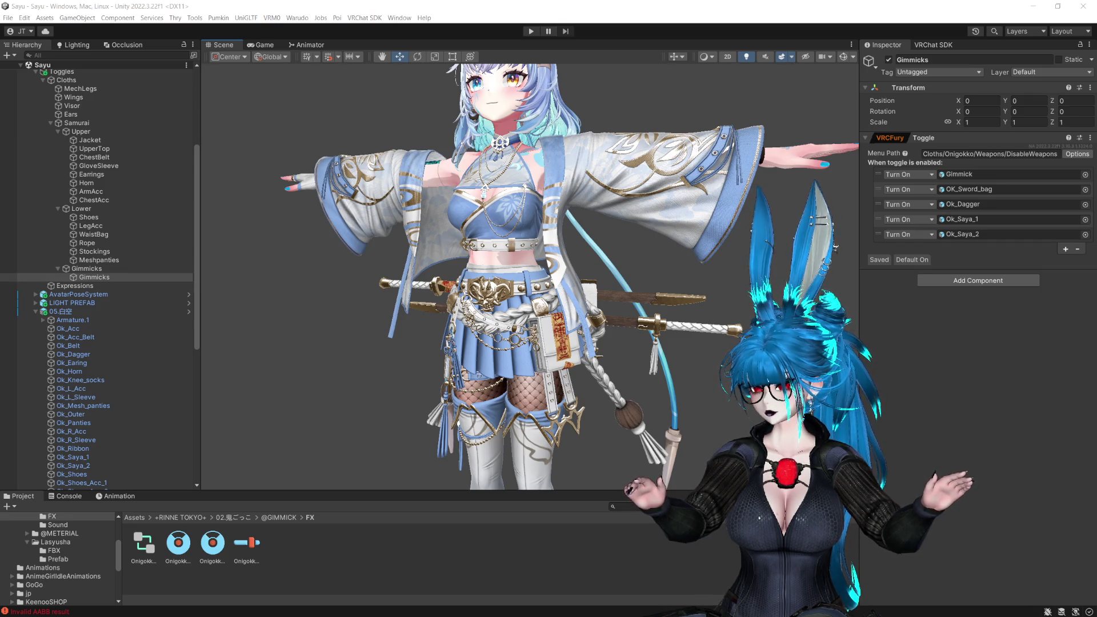
Select GestureManager in the Hierarchy and enter Play Mode to test the SayuVRC_Samurai avatar
key("alt+Tab")
scroll(577, 249, "down", 5)
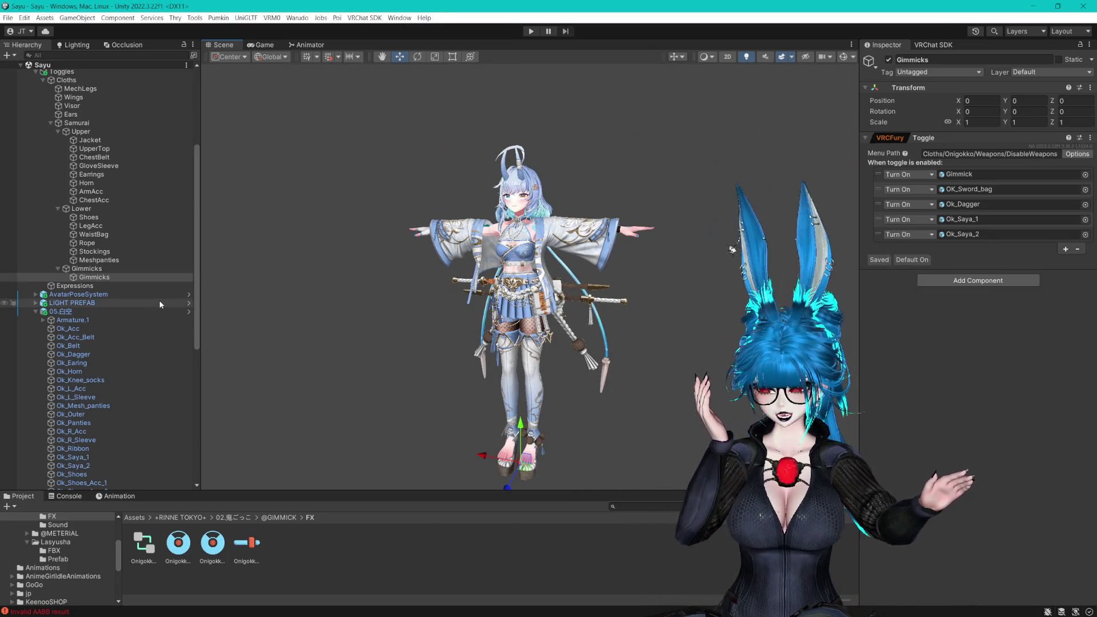
scroll(145, 297, "up", 7)
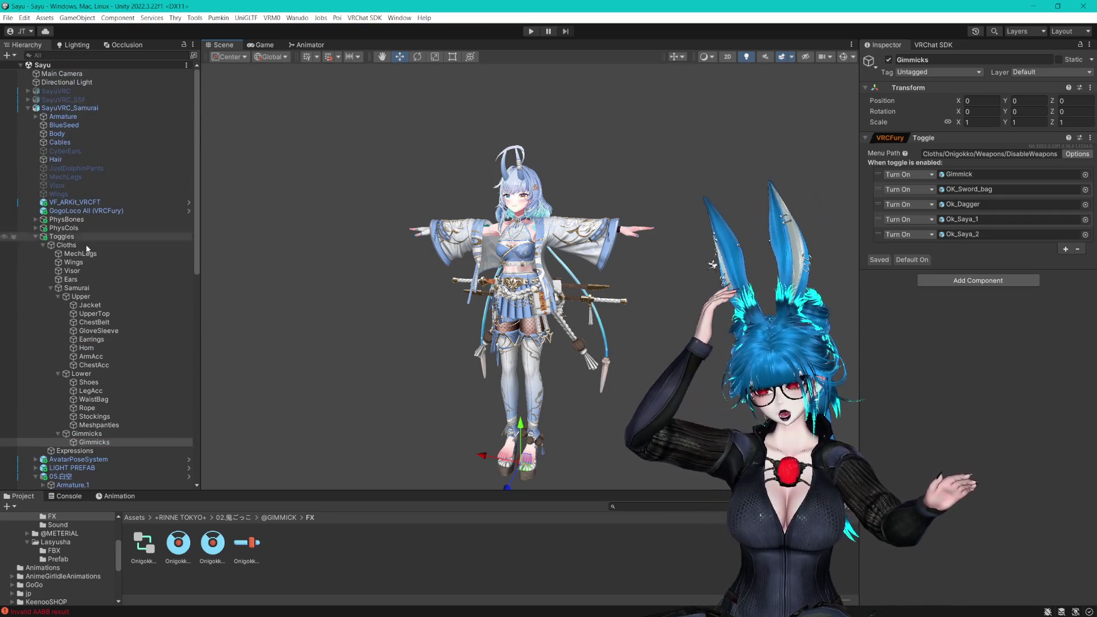
scroll(86, 244, "down", 15)
left_click(78, 447)
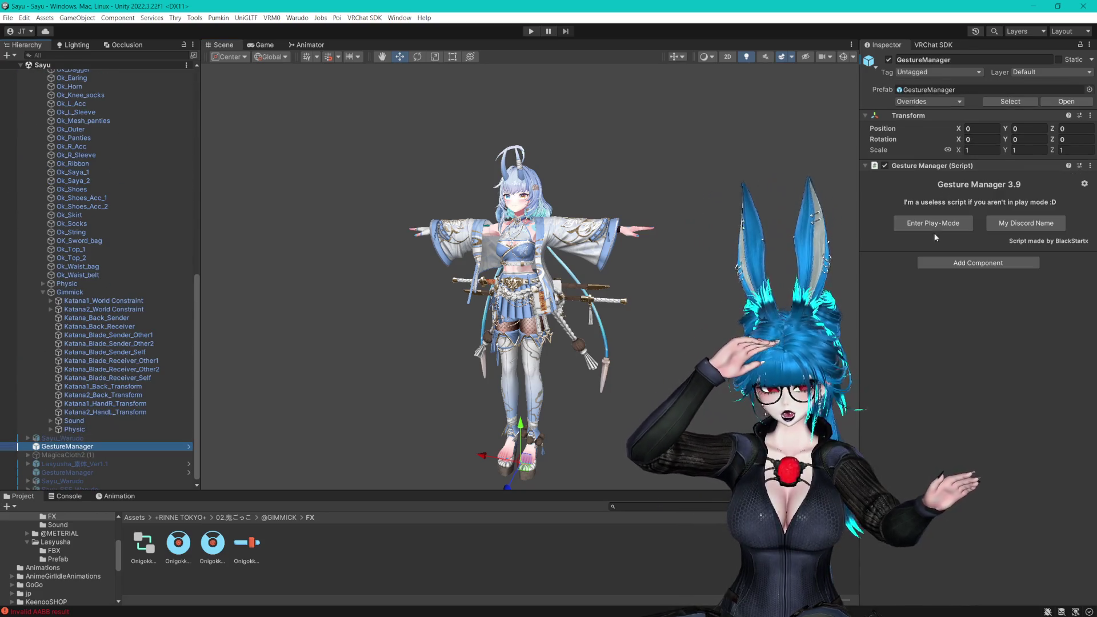
left_click(935, 224)
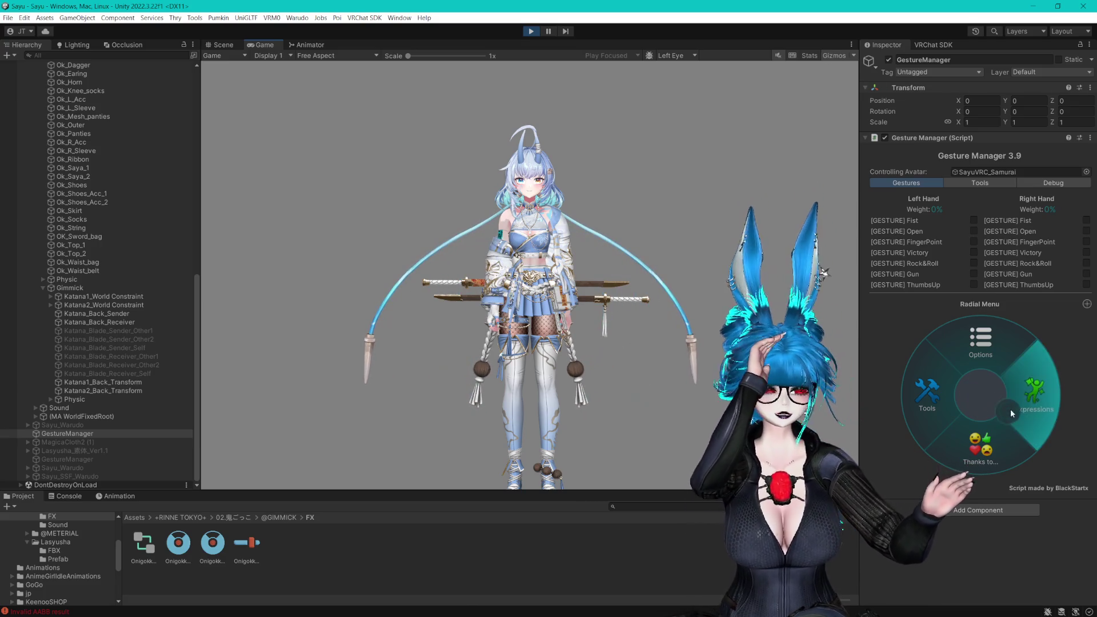
In the Scene view, open Expressions > Cloths > Onigokko > Weapons, then reach the DisableWeapons menu
left_click(220, 46)
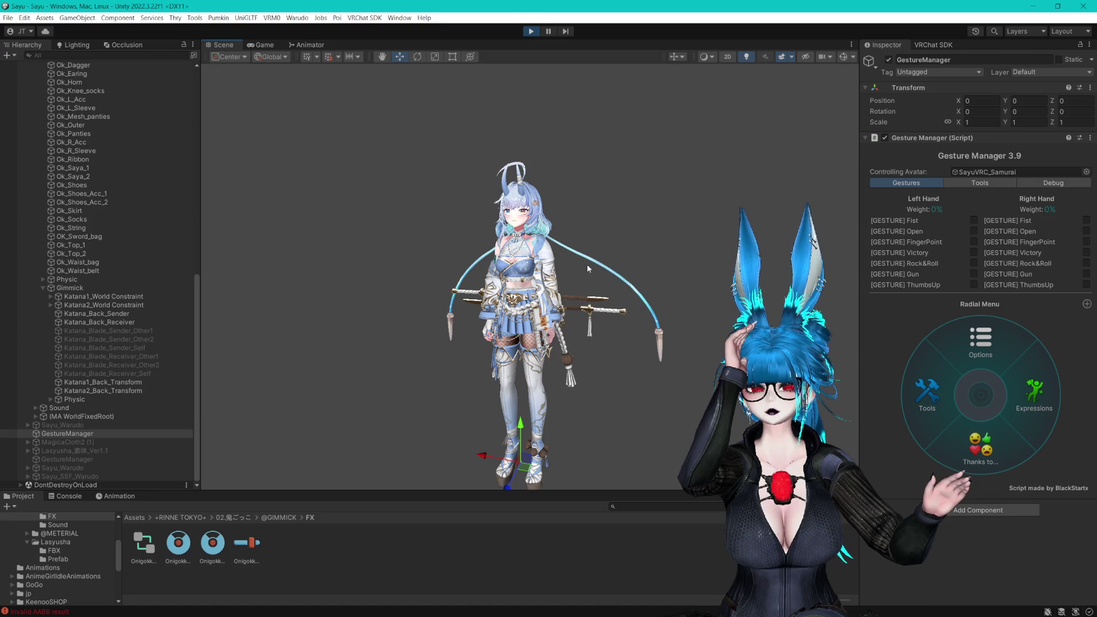
left_click(1034, 395)
left_click(1029, 375)
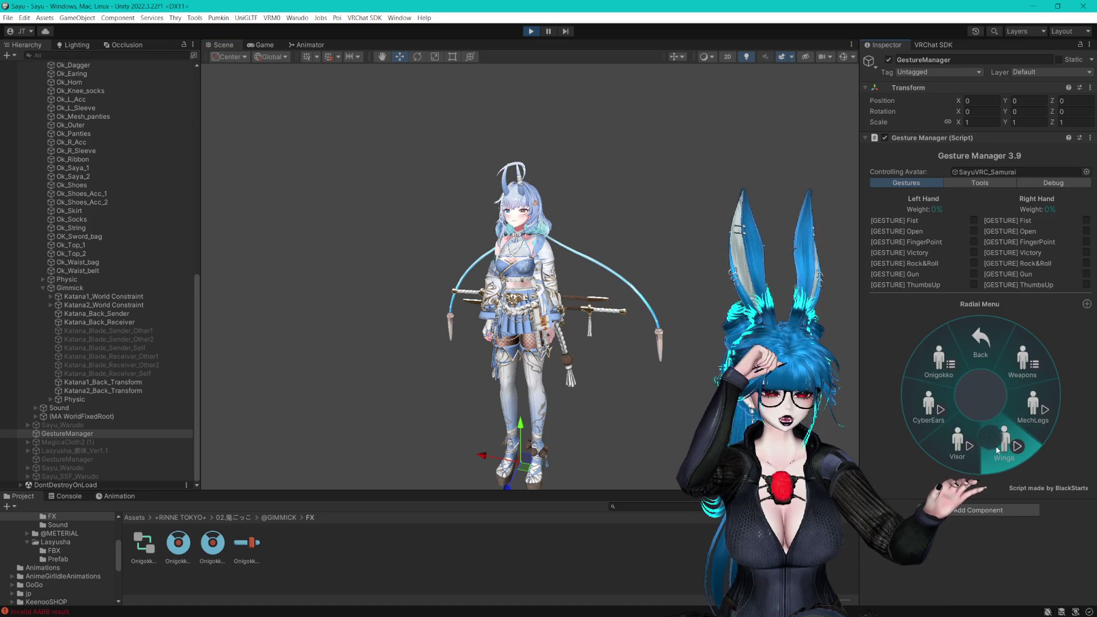
left_click(945, 358)
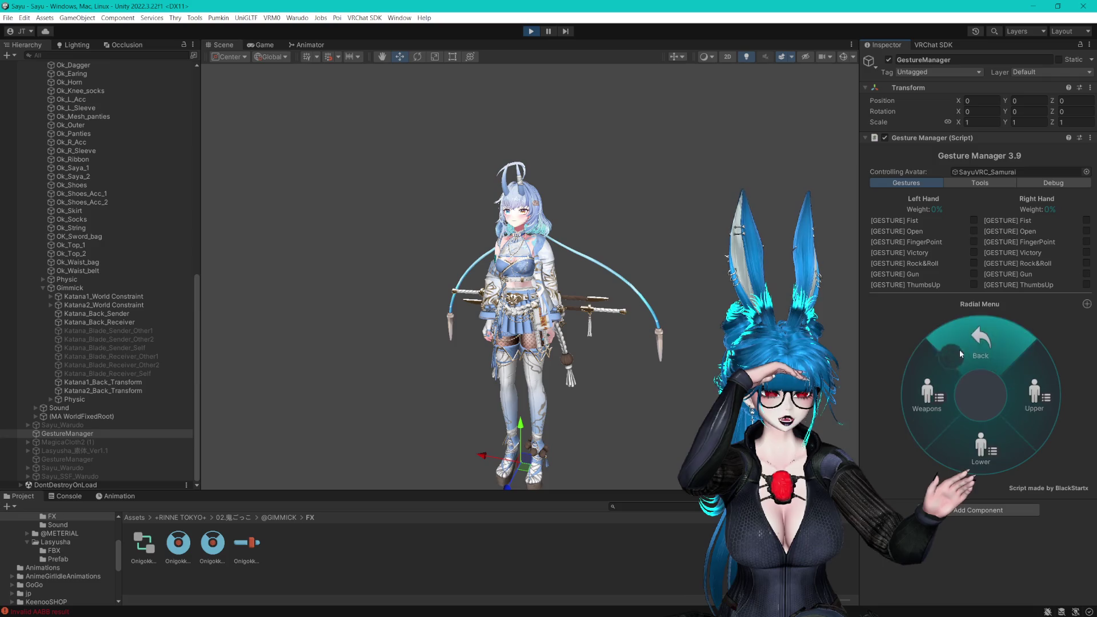
left_click(969, 343)
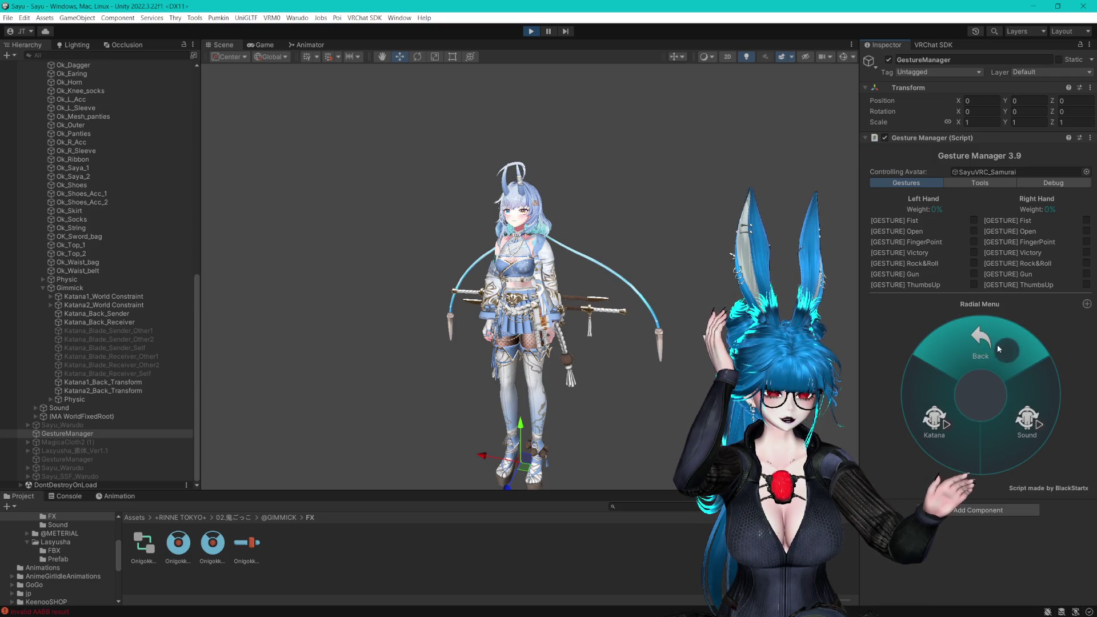
left_click(982, 342)
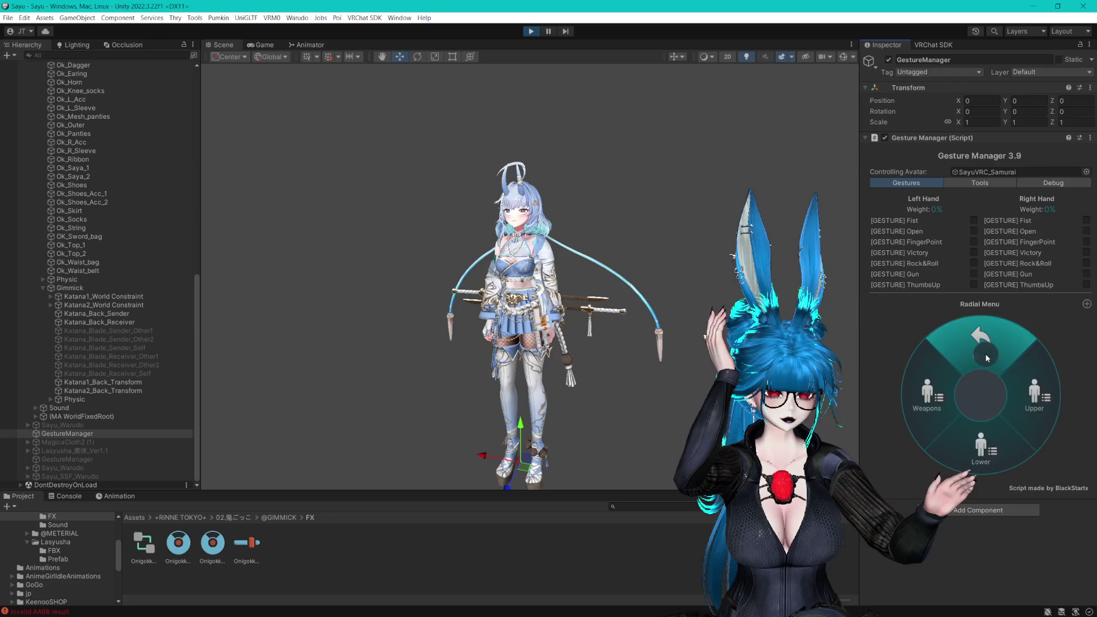
left_click(921, 364)
left_click(943, 400)
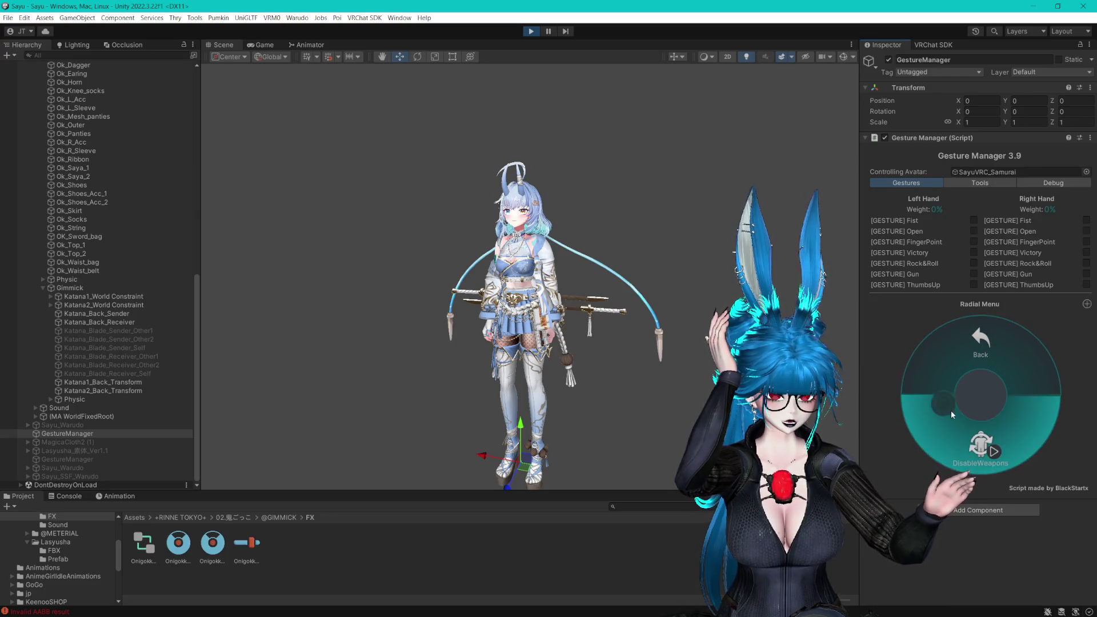
Back out to the radial menu's root and stop Play Mode
left_click(977, 342)
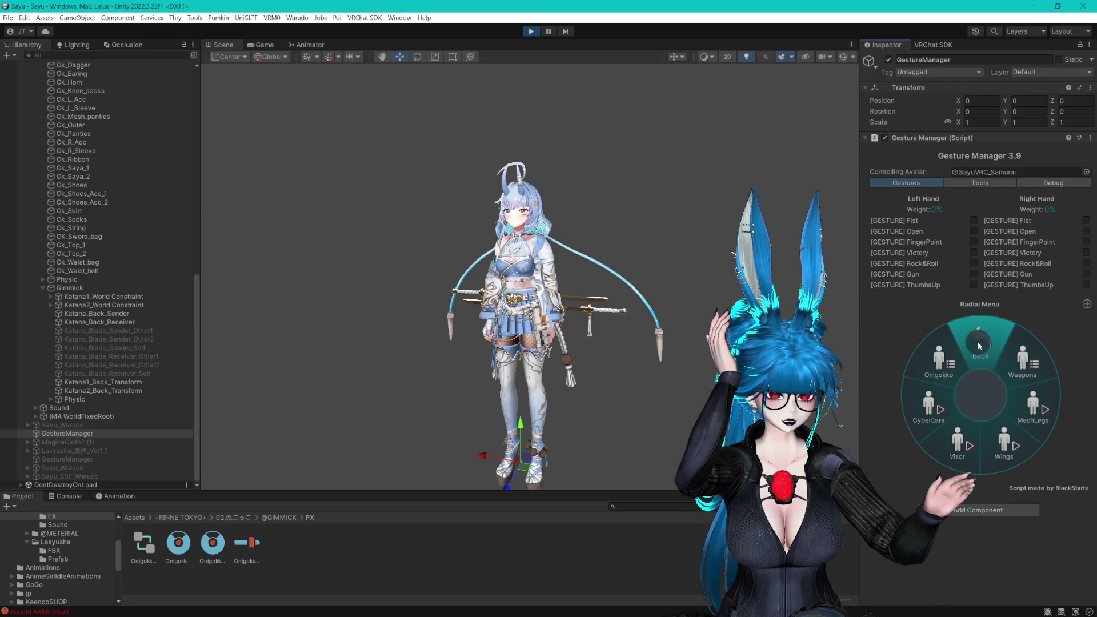
left_click(978, 341)
left_click(976, 338)
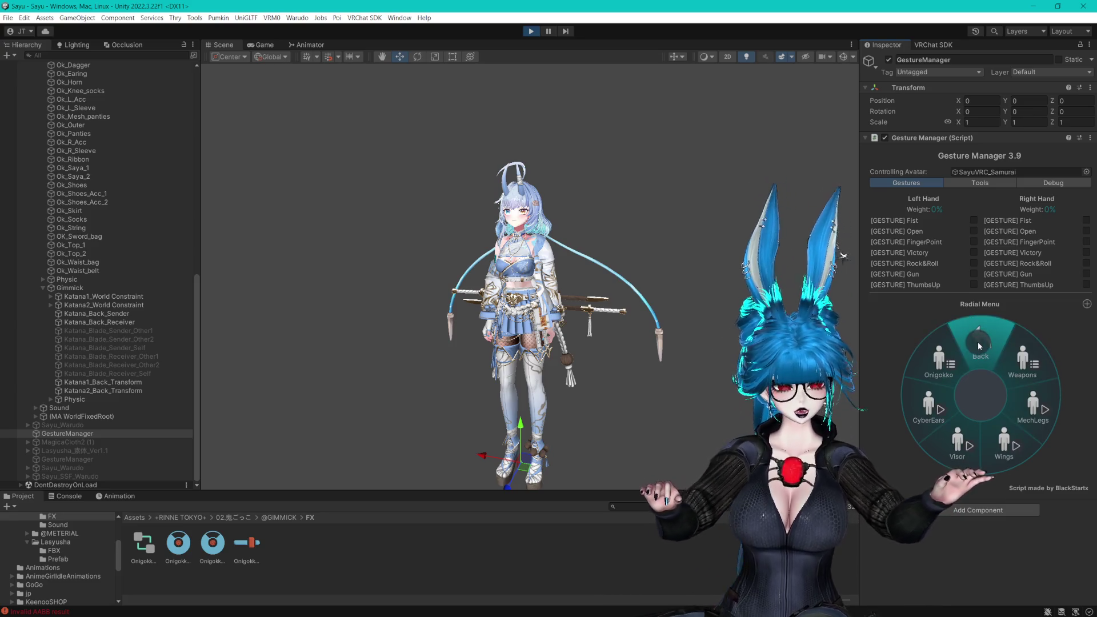
left_click(978, 341)
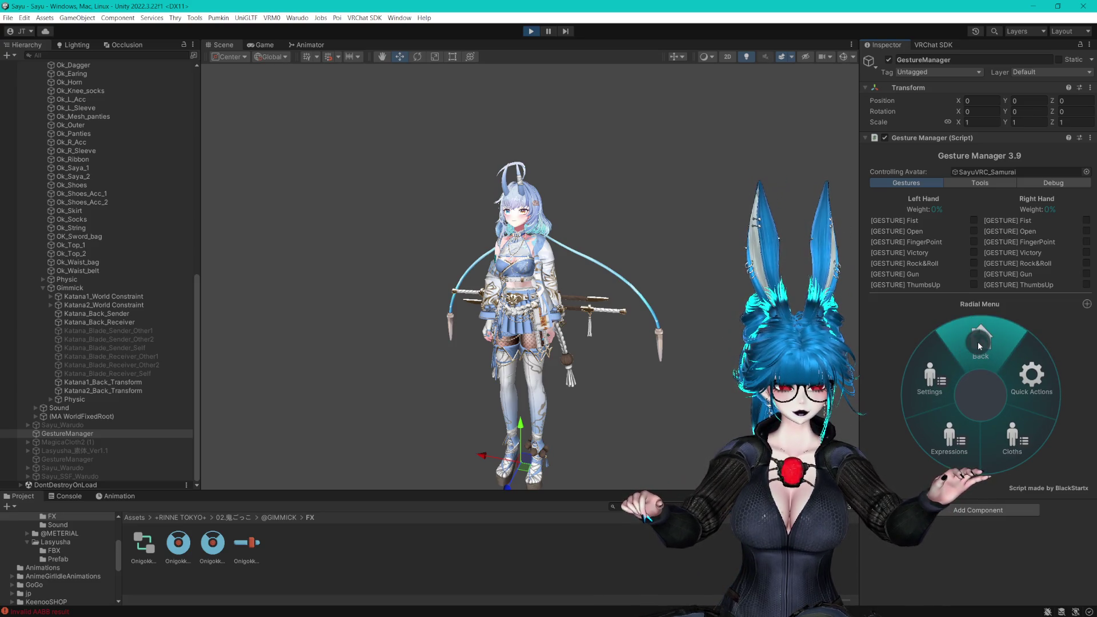
left_click(979, 342)
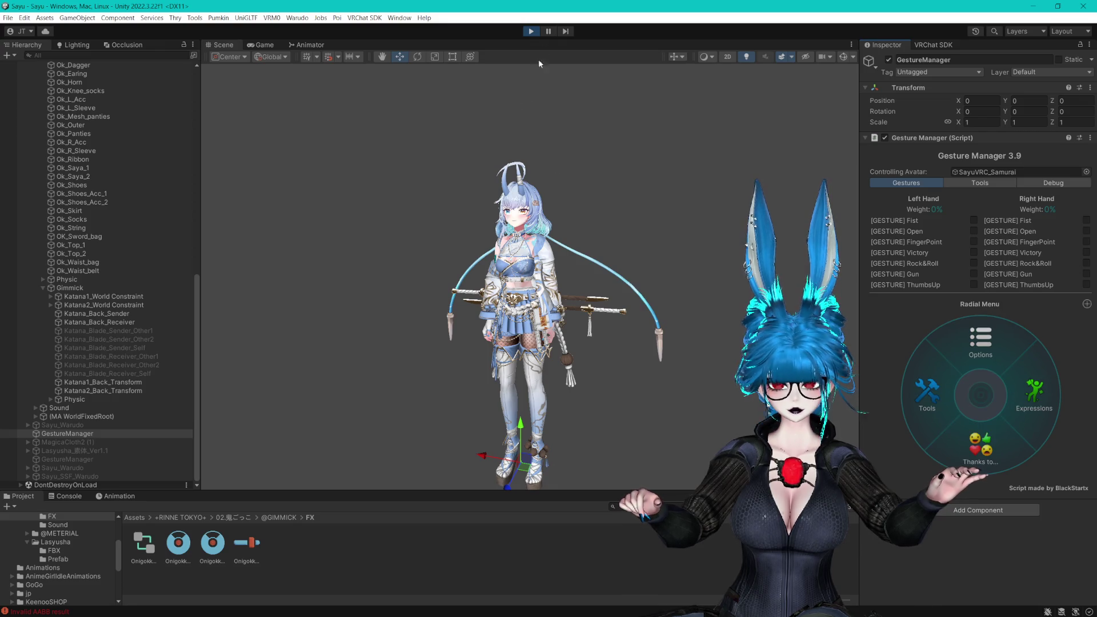
left_click(531, 31)
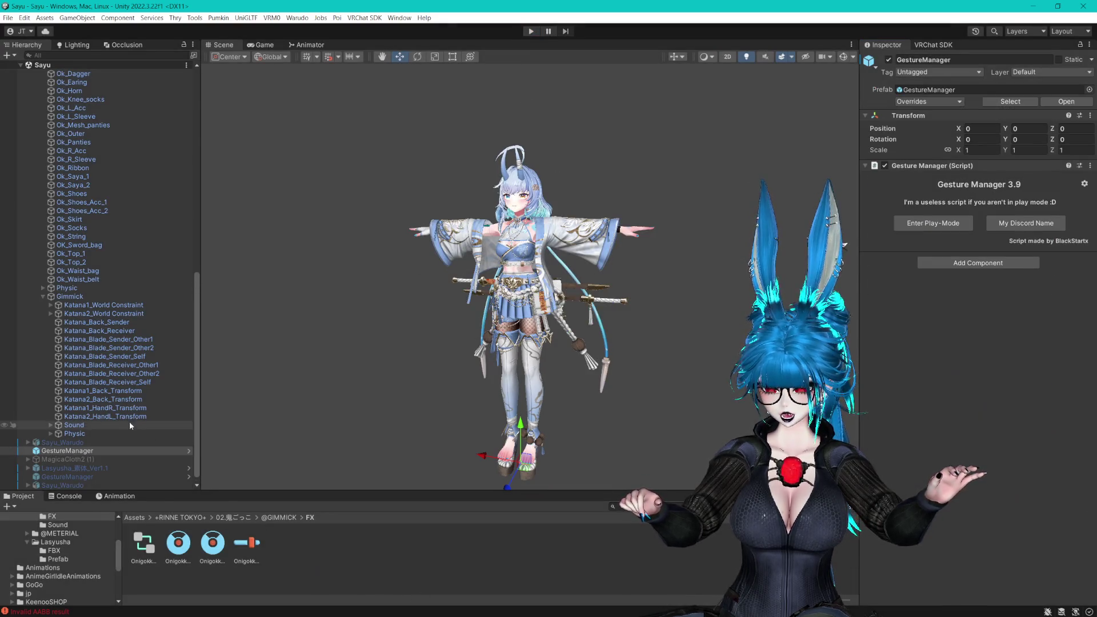
Copy 'Onigokko' from the Shoes menu path and paste it as Onigokko_Menu_Root's control name
scroll(60, 284, "up", 5)
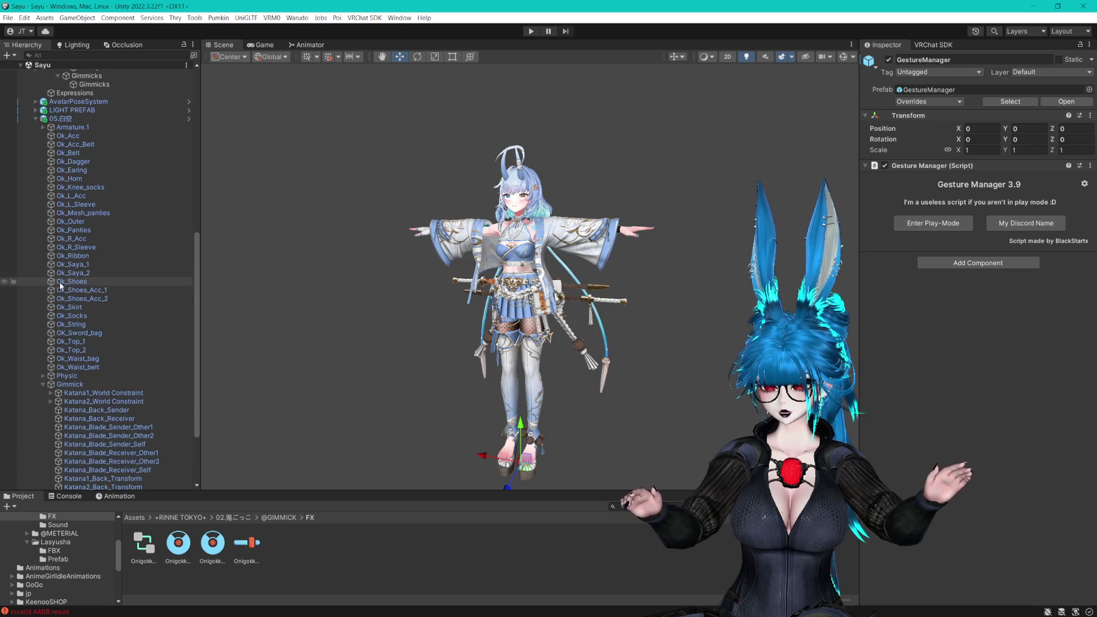
scroll(68, 345, "up", 9)
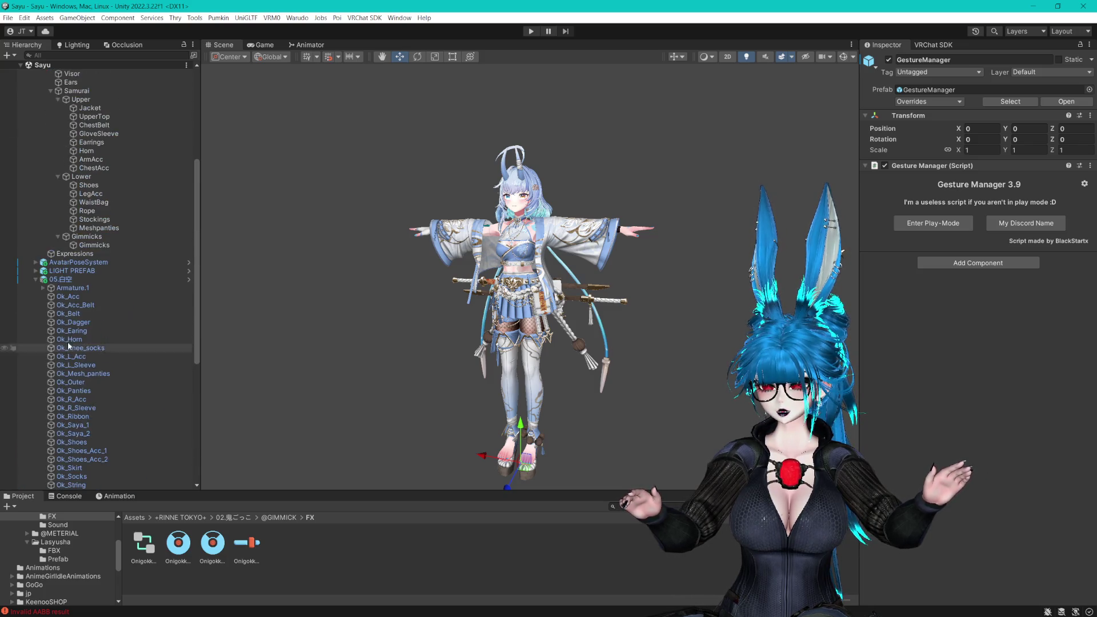
left_click(89, 185)
double_click(971, 154)
key("ctrl+c")
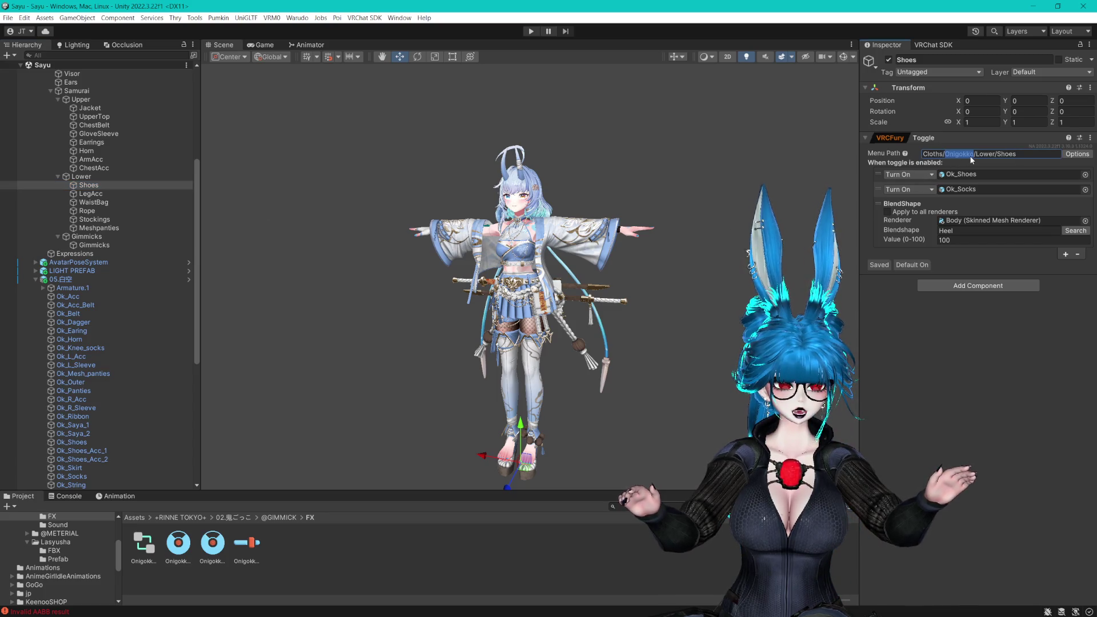
left_click(212, 543)
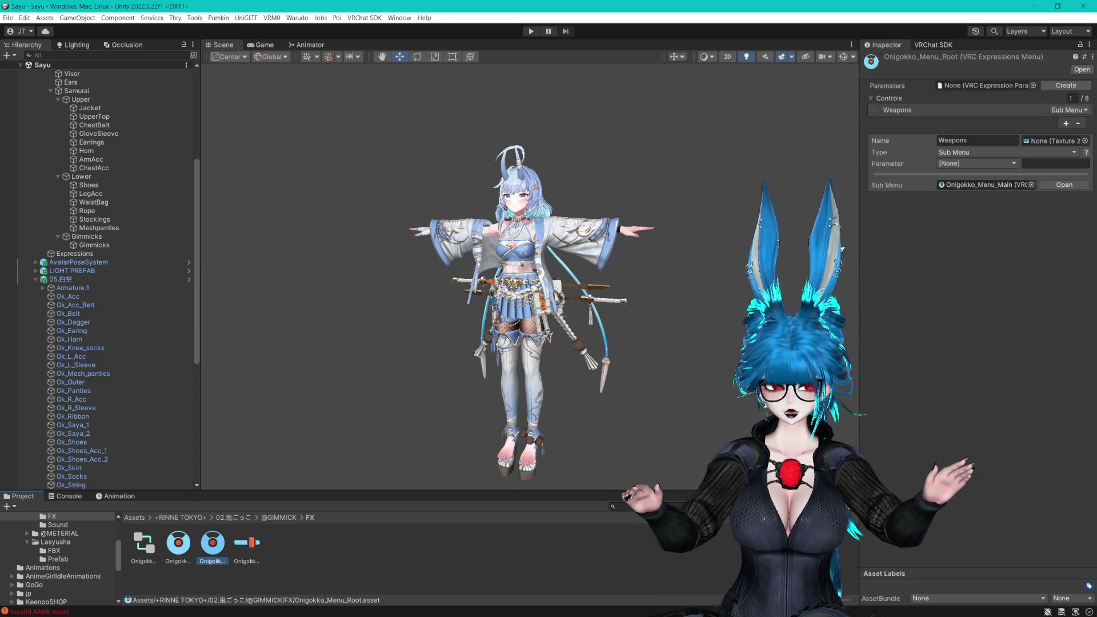
double_click(971, 140)
key("ctrl+v")
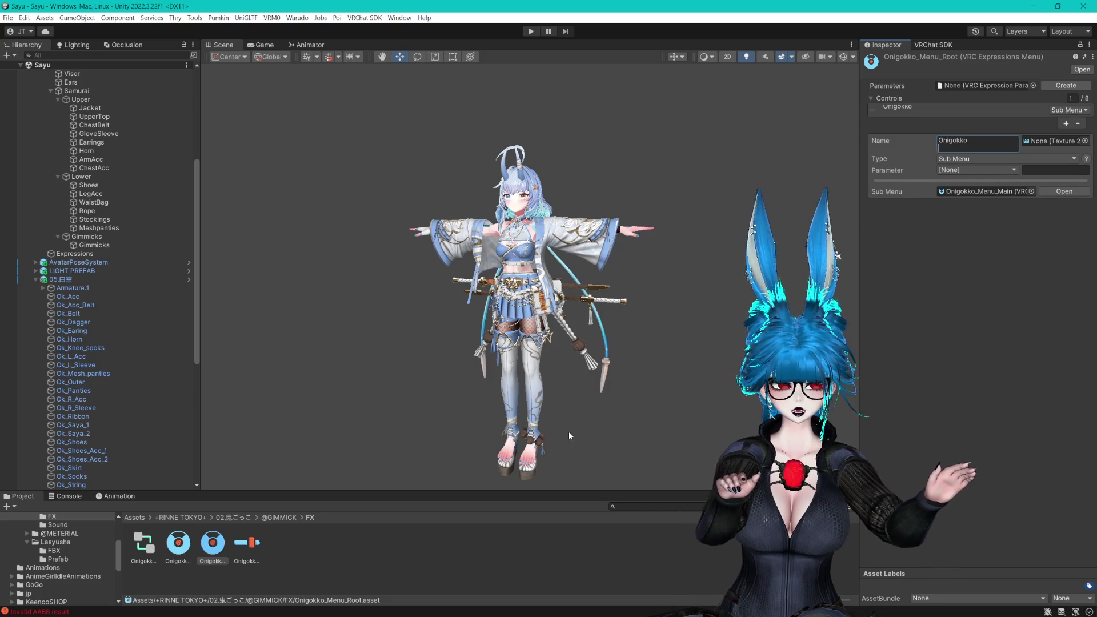
left_click(268, 550)
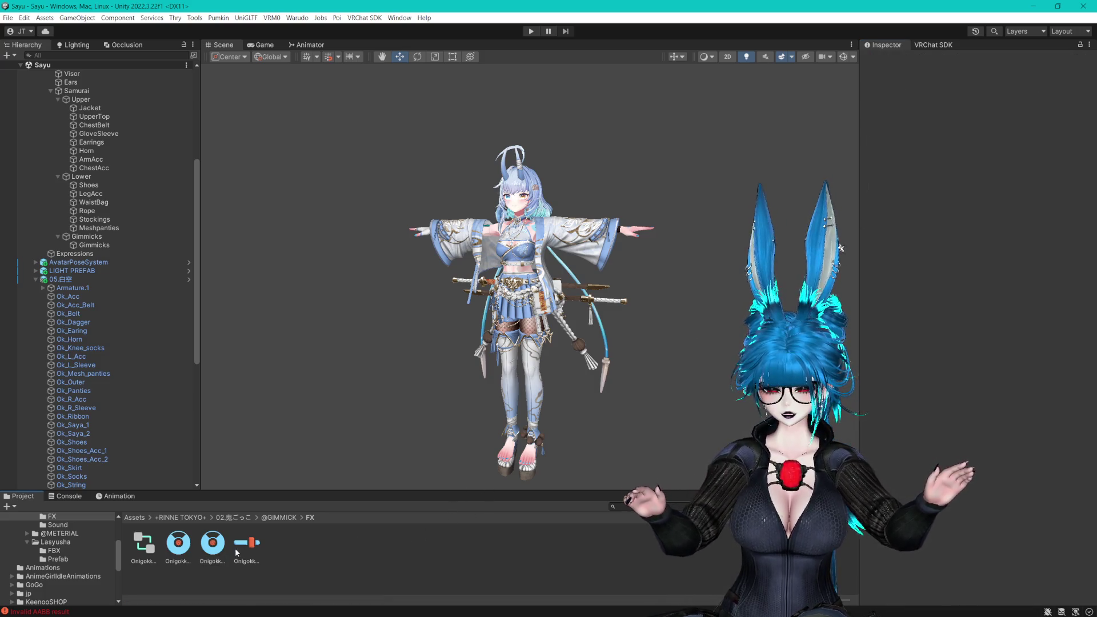
left_click(213, 544)
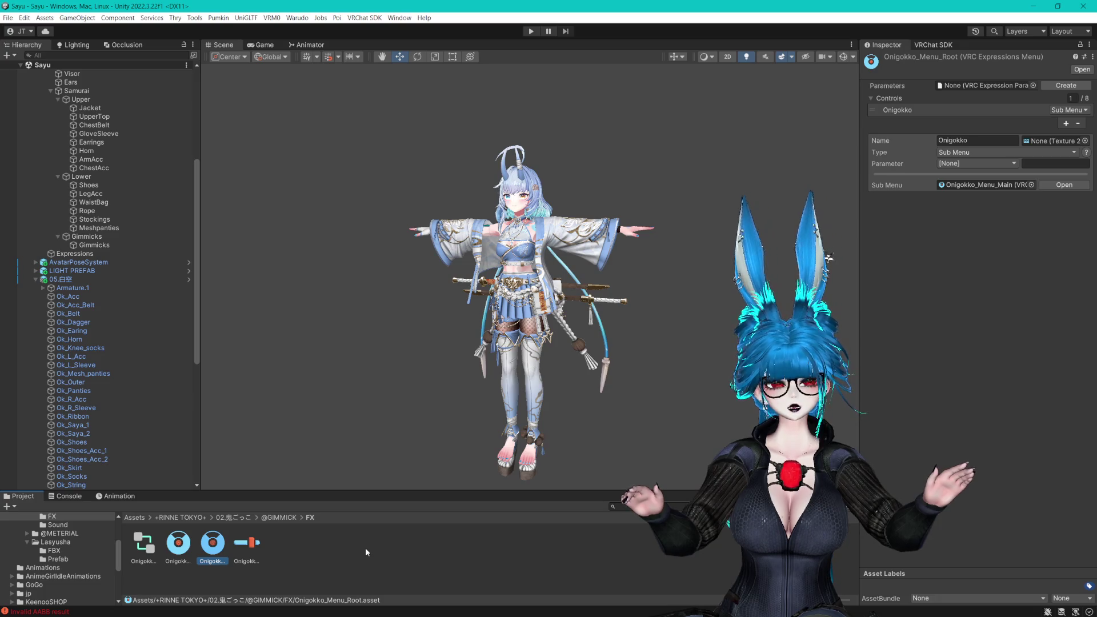
Duplicate the Onigokko_Menu_Root menu asset as Onigokko_M
key("ctrl+d")
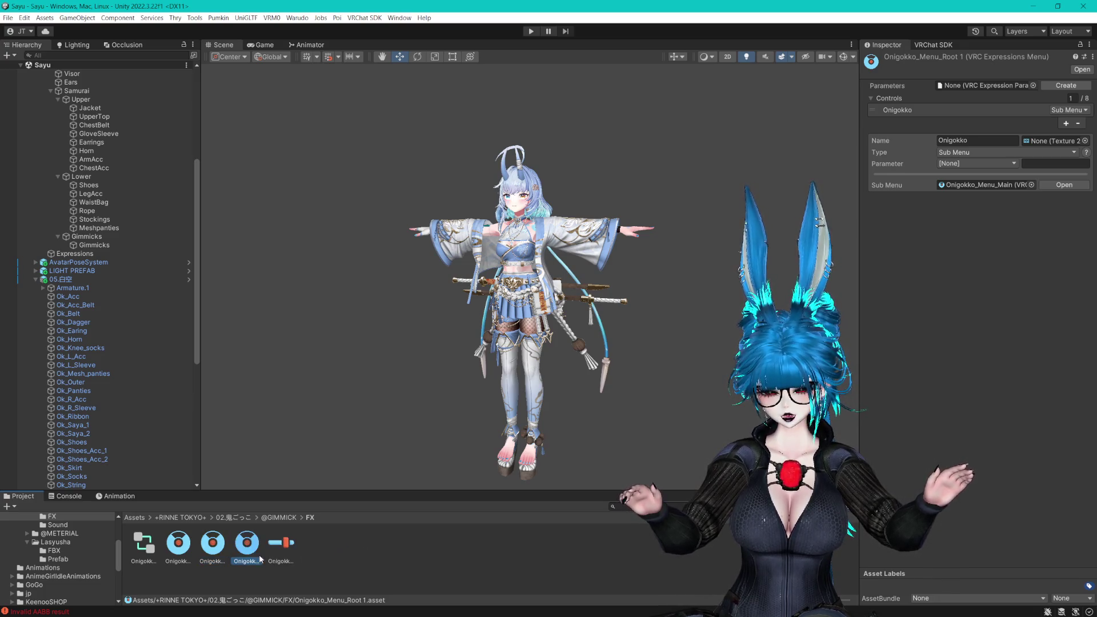
key("F2")
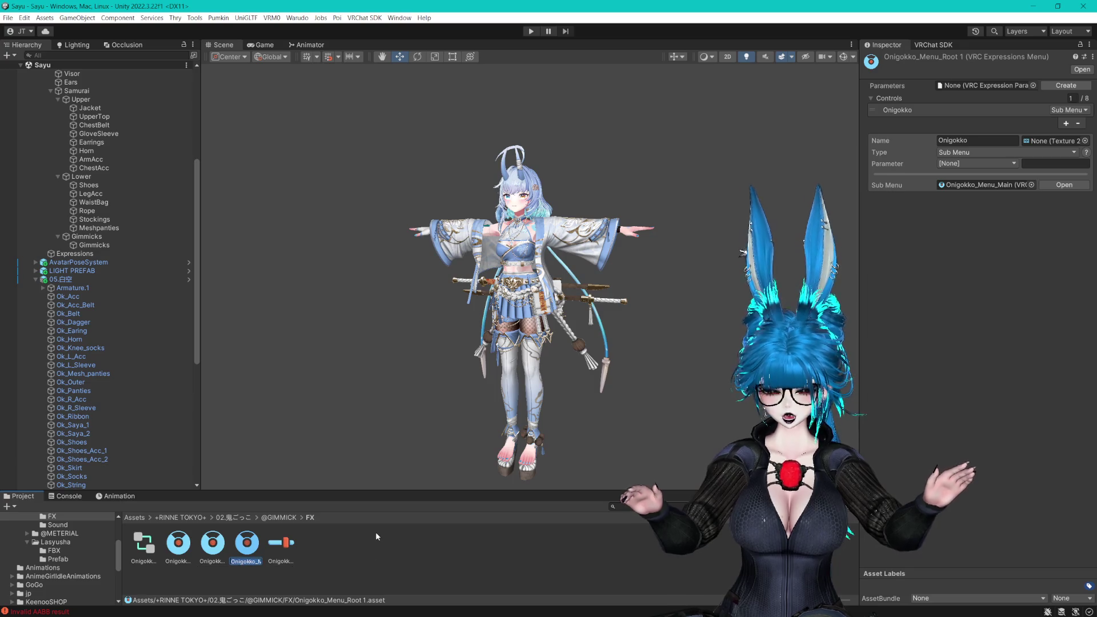
type("en")
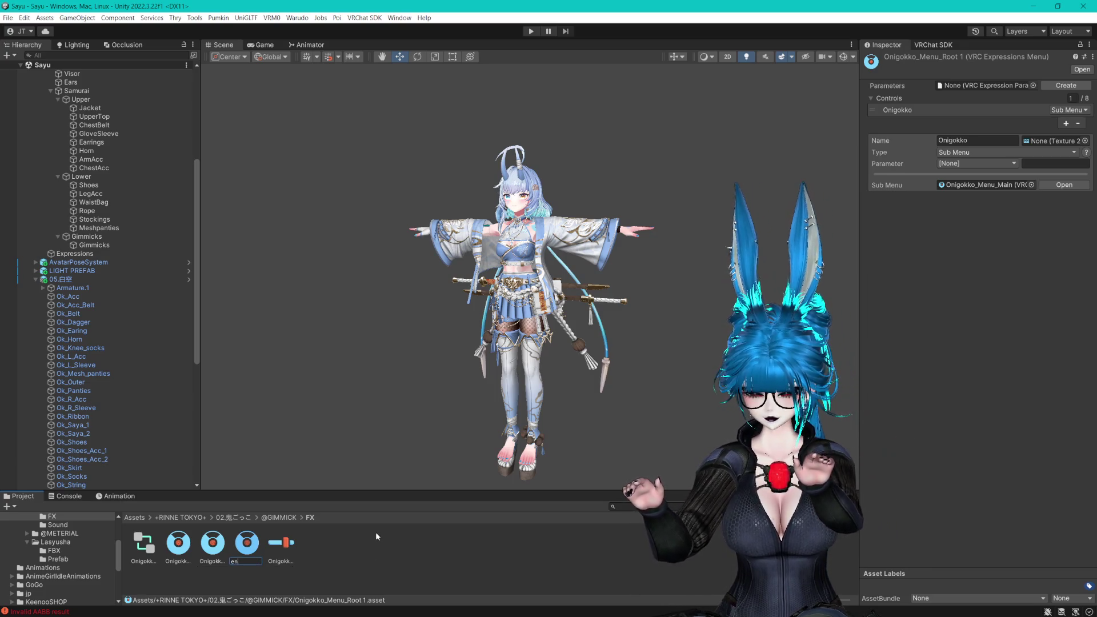
key("BackSpace")
key("BackSpace")
key("Return")
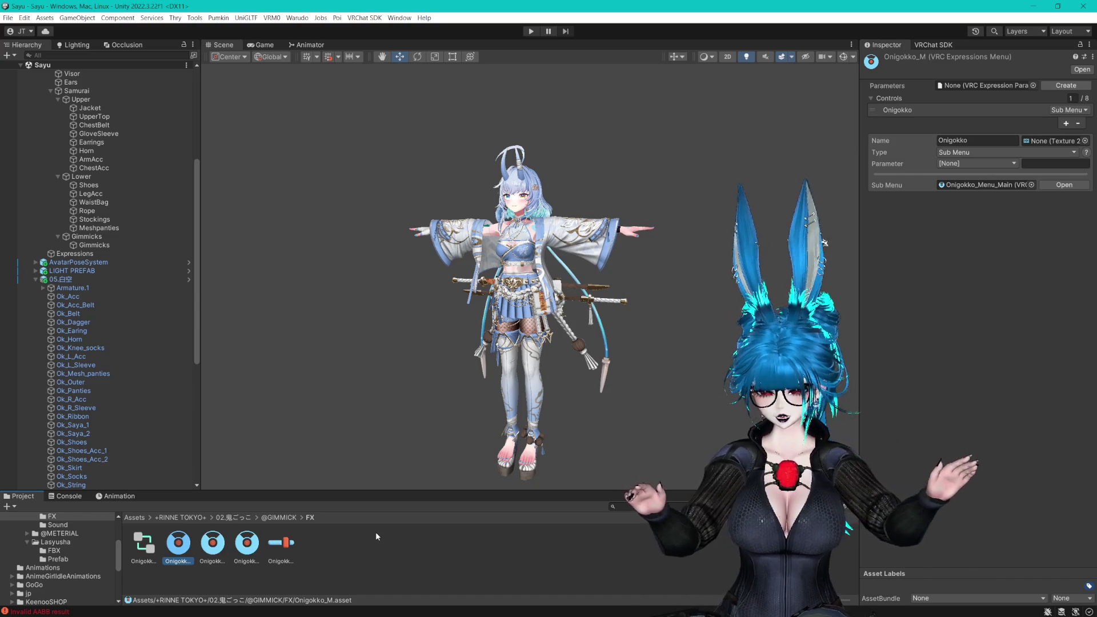
Inspect the Onigokko menu assets and assign a menu as the Onigokko submenu
left_click(217, 556)
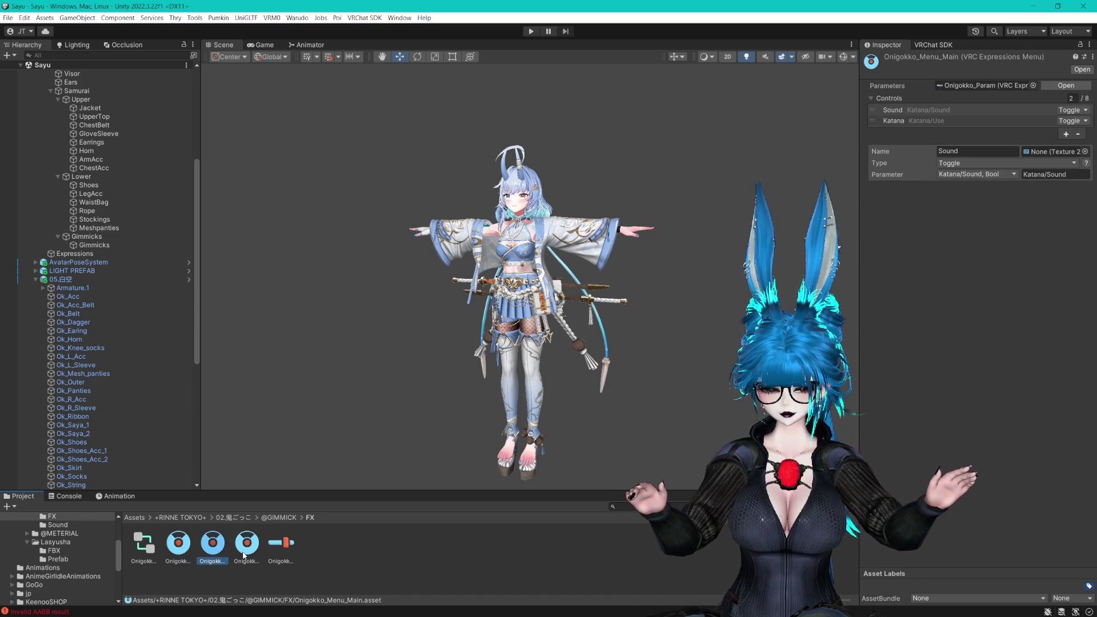
left_click(245, 556)
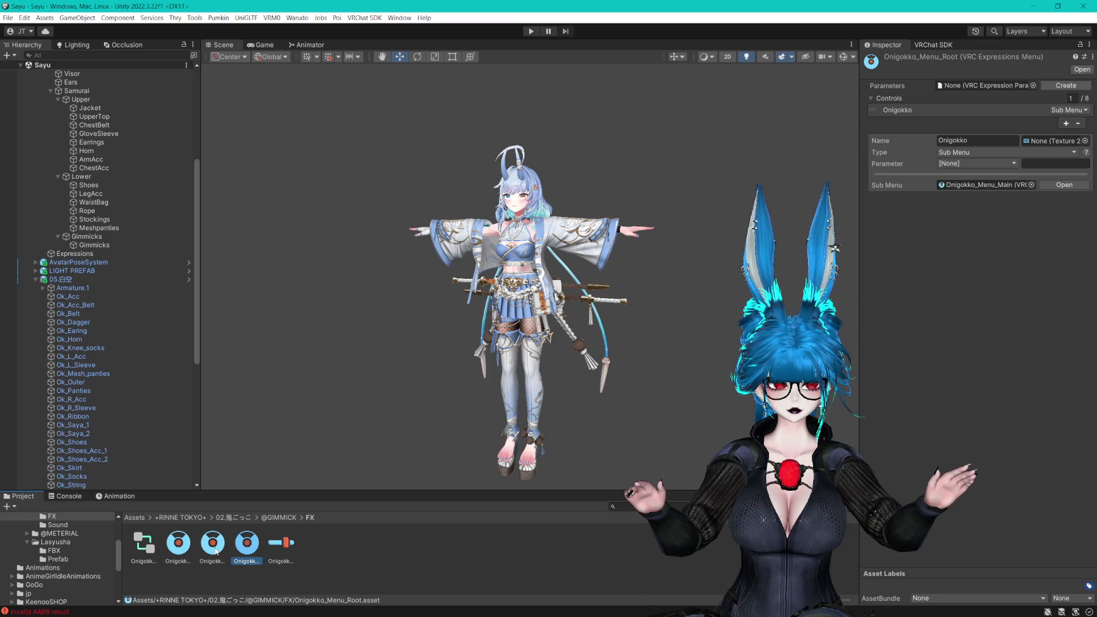
left_click_drag(936, 244, 991, 189)
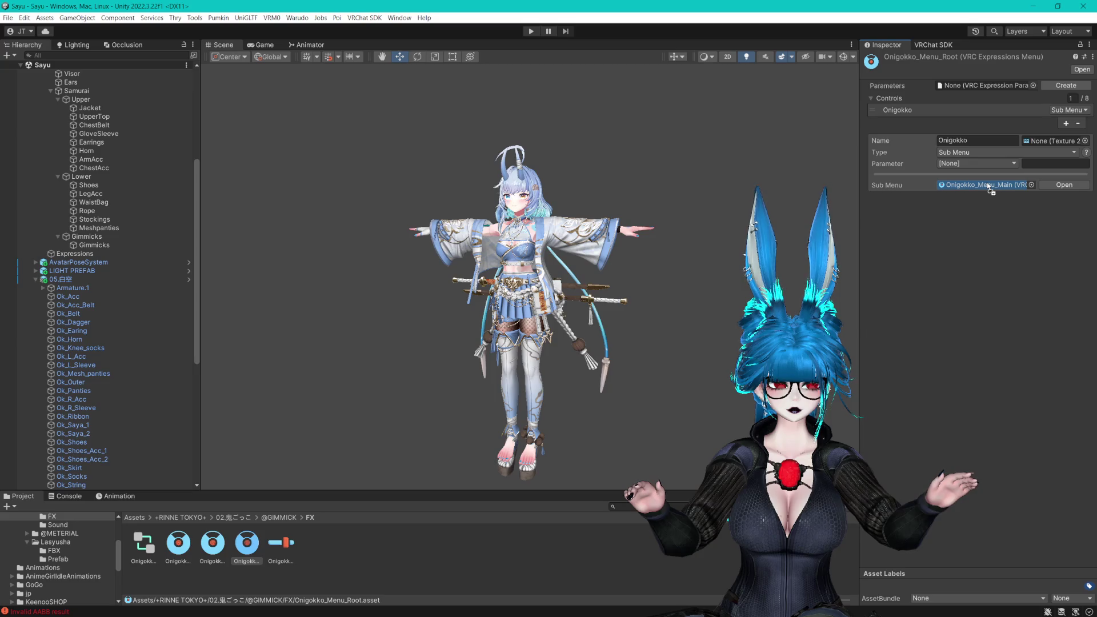
left_click(212, 545)
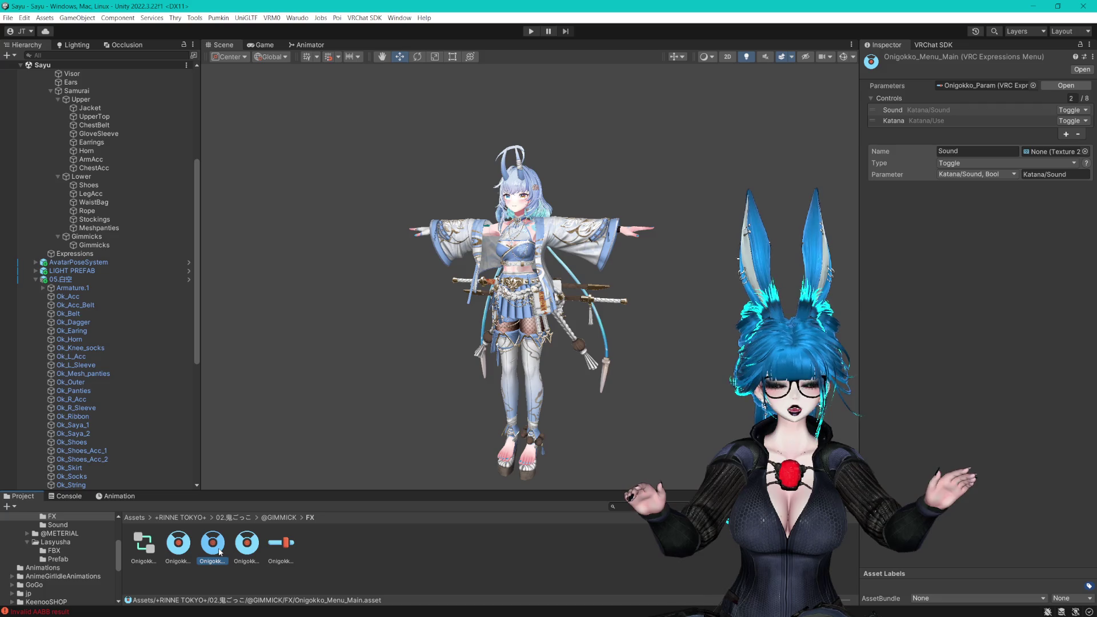
left_click(248, 545)
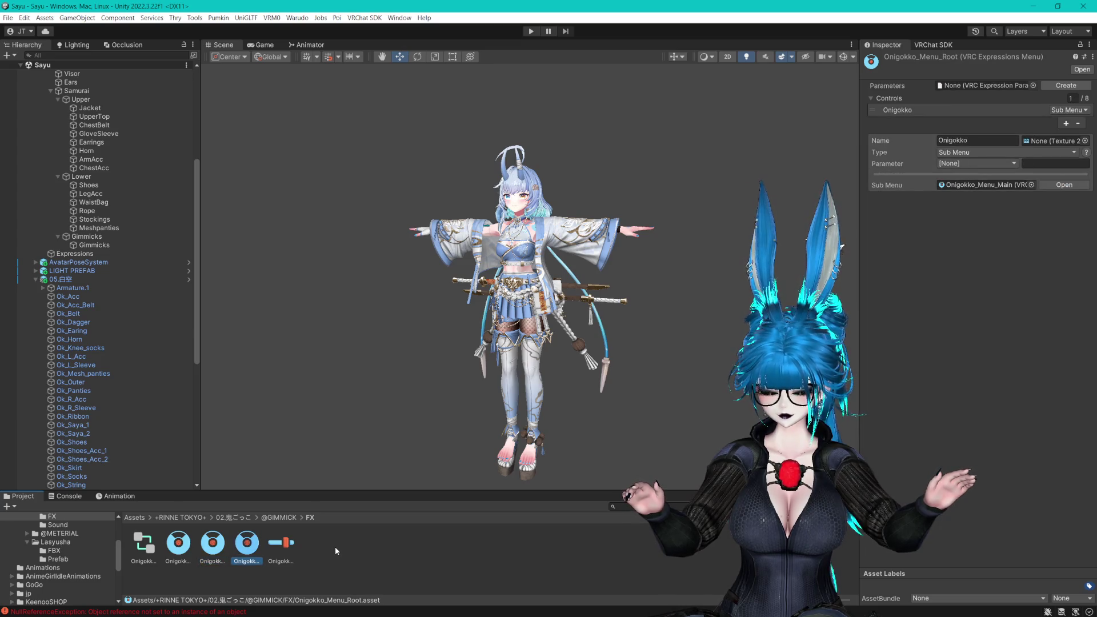
Rename the Onigokko_M asset to 'Weapons'
key("Left")
left_click(183, 551)
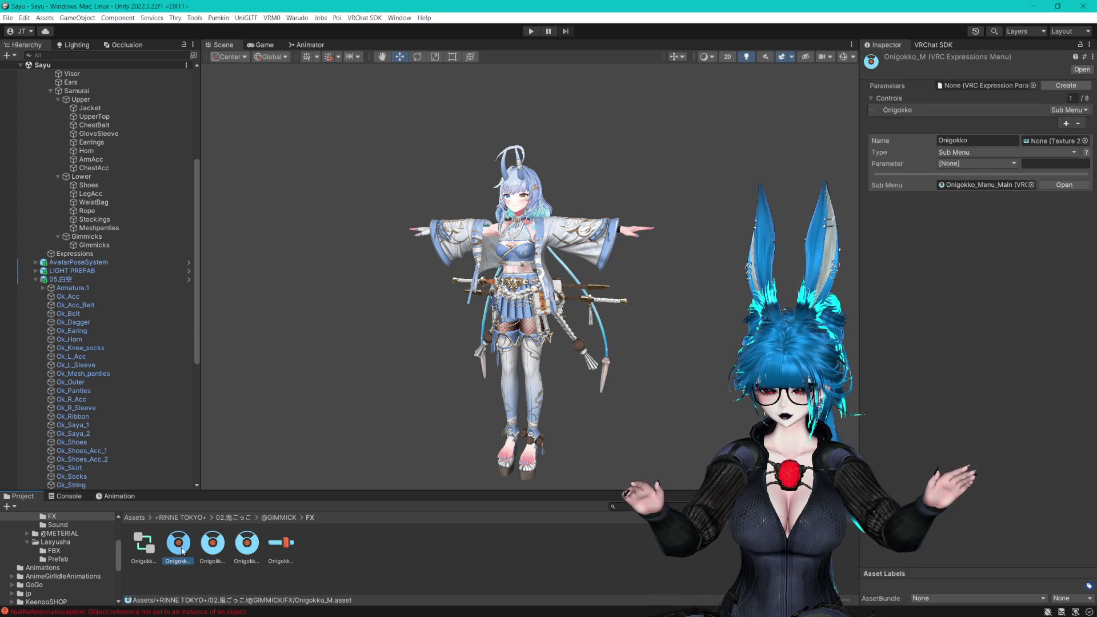
left_click_drag(320, 492, 319, 400)
left_click(180, 471)
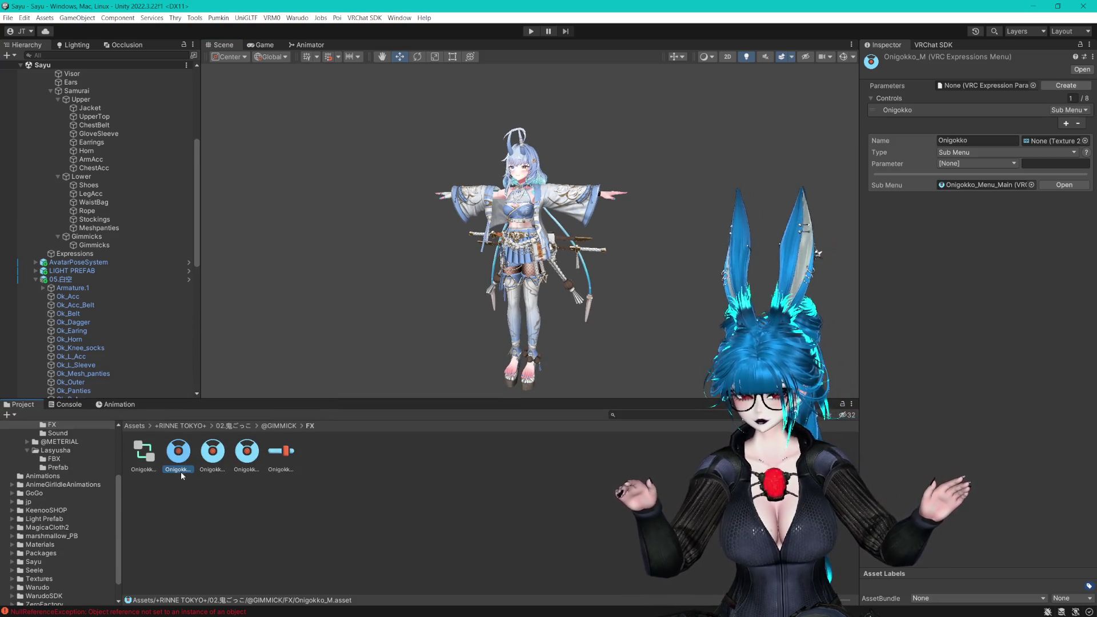
type("Weapons")
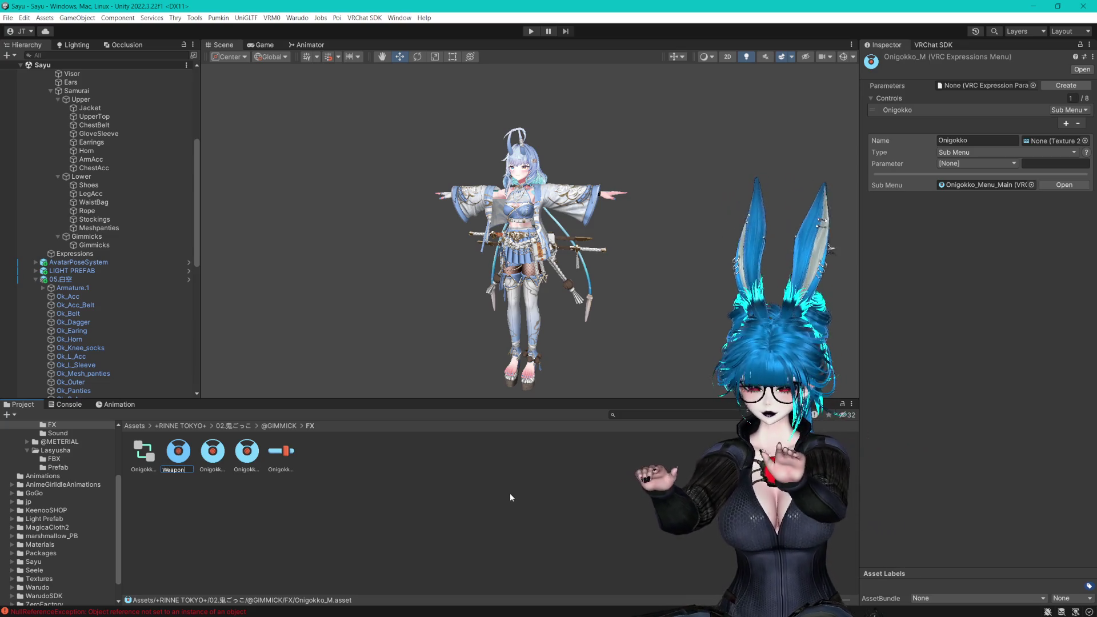
key("Return")
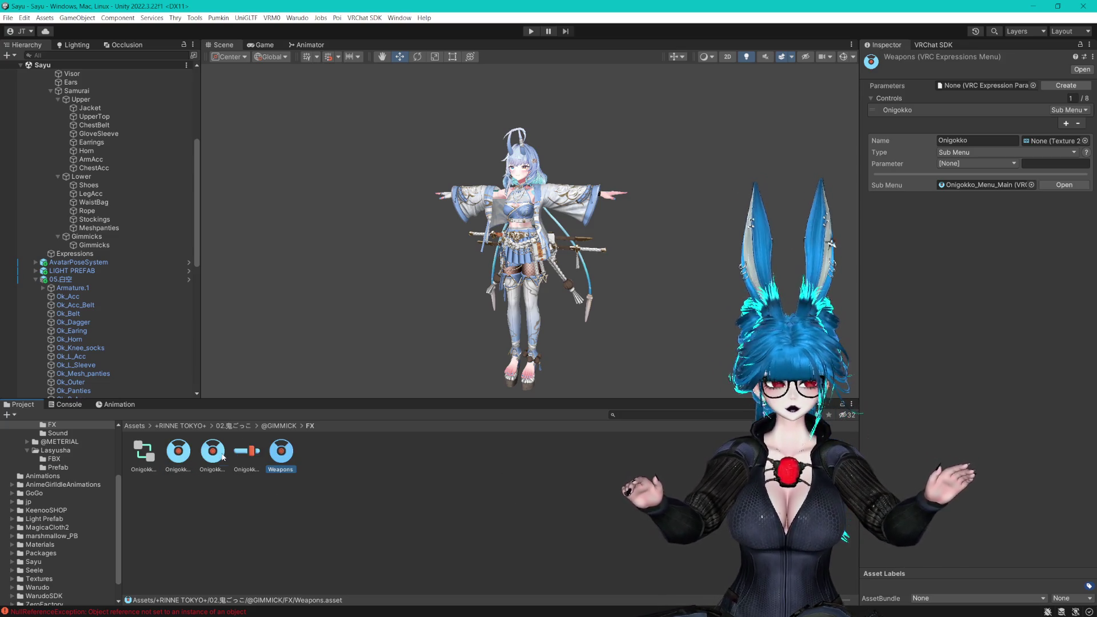
Link the Weapons menu asset as Onigokko_Menu_Root's submenu and name that entry 'Weapons'
left_click(223, 458)
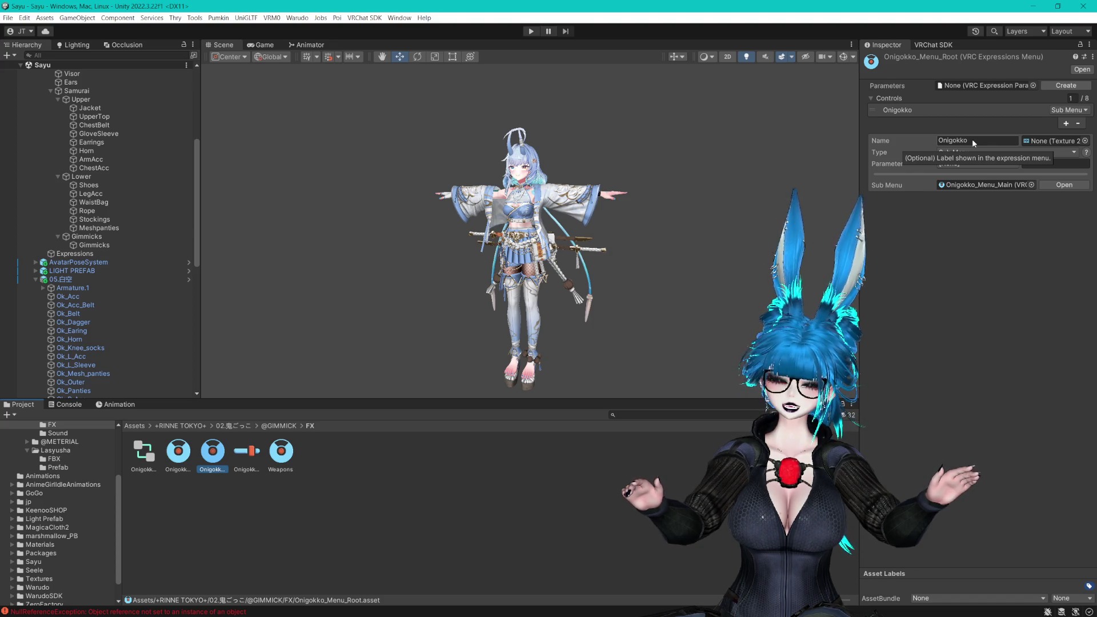
left_click(292, 459)
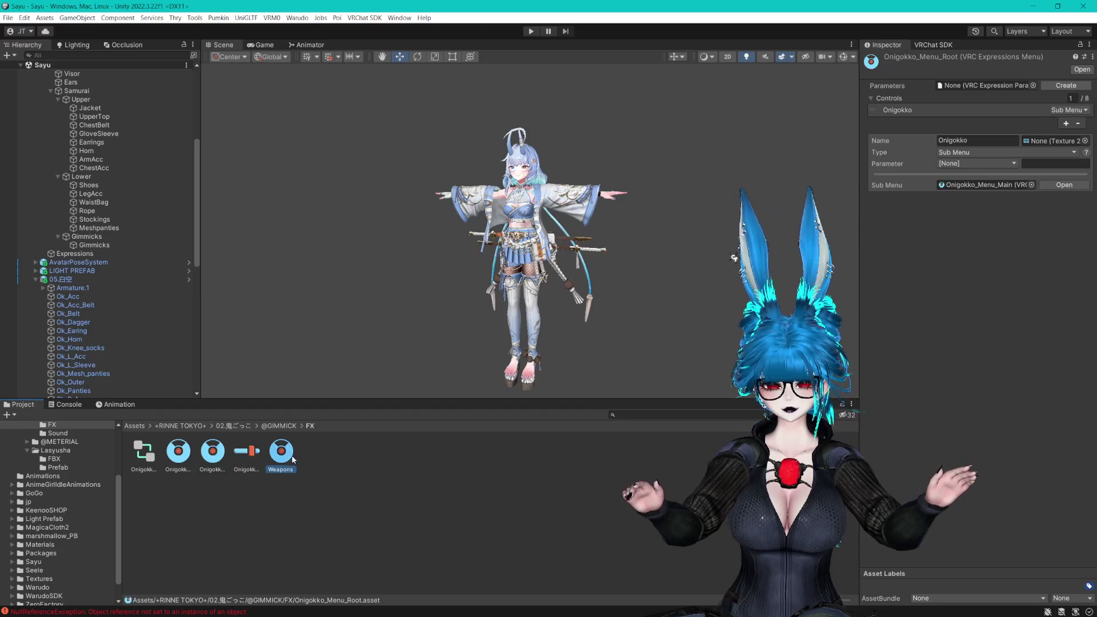
mouse_move(293, 459)
left_mouse_down()
mouse_move(981, 201)
mouse_move(967, 193)
left_mouse_up()
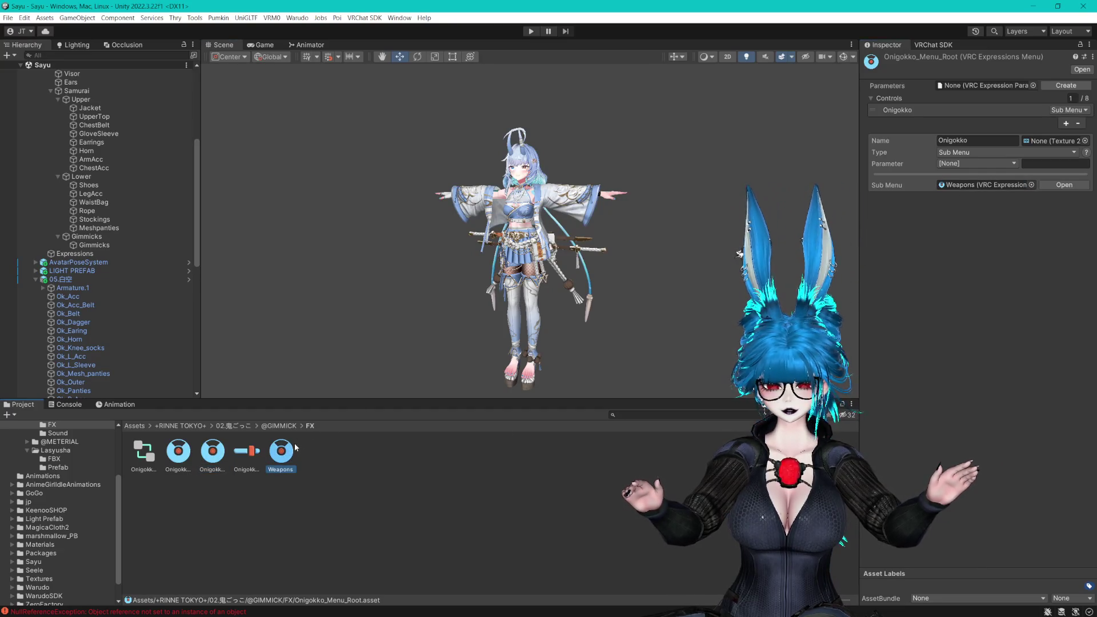
left_click(991, 141)
type("Weapons")
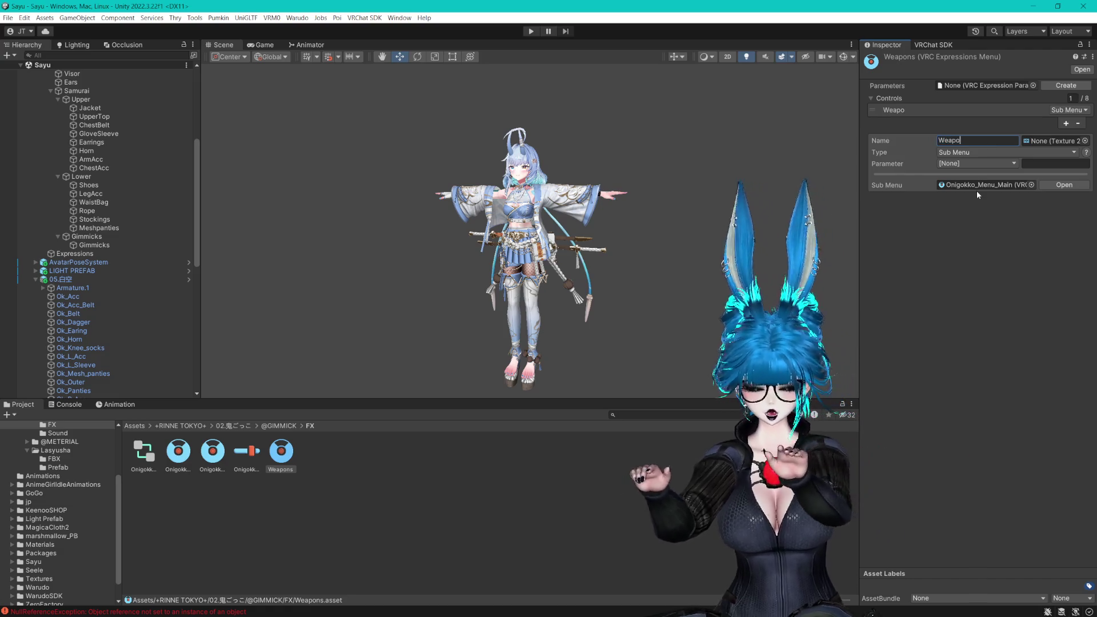
key("Return")
key("BackSpace")
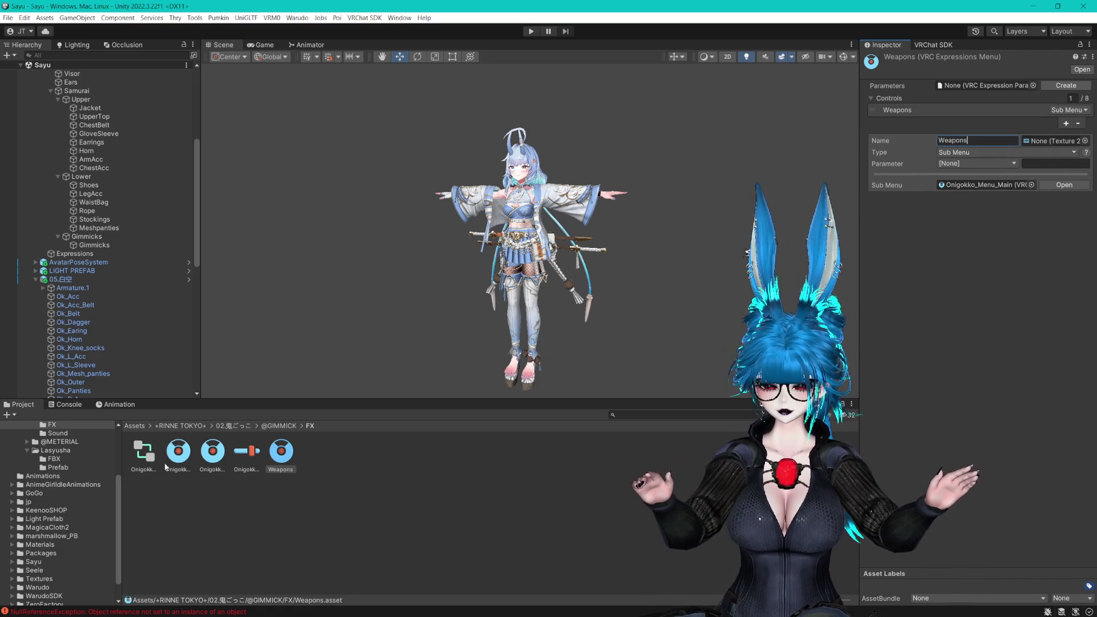
left_click(204, 454)
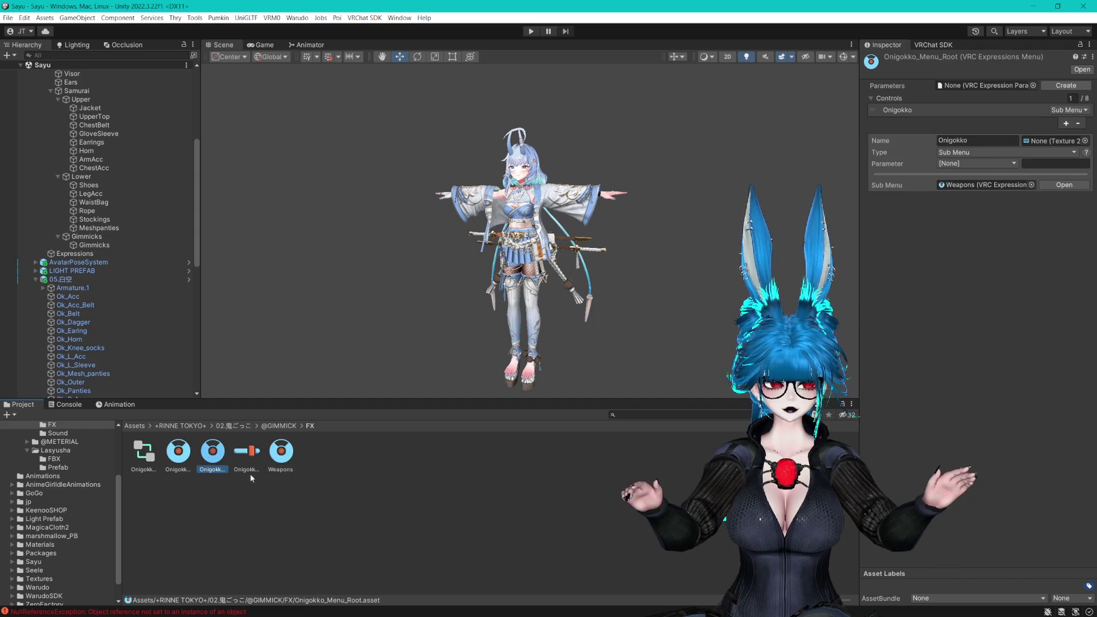
Collapse the SayuVRC_Samurai hierarchy and select GestureManager to retest the avatar in Play Mode
left_click(273, 483)
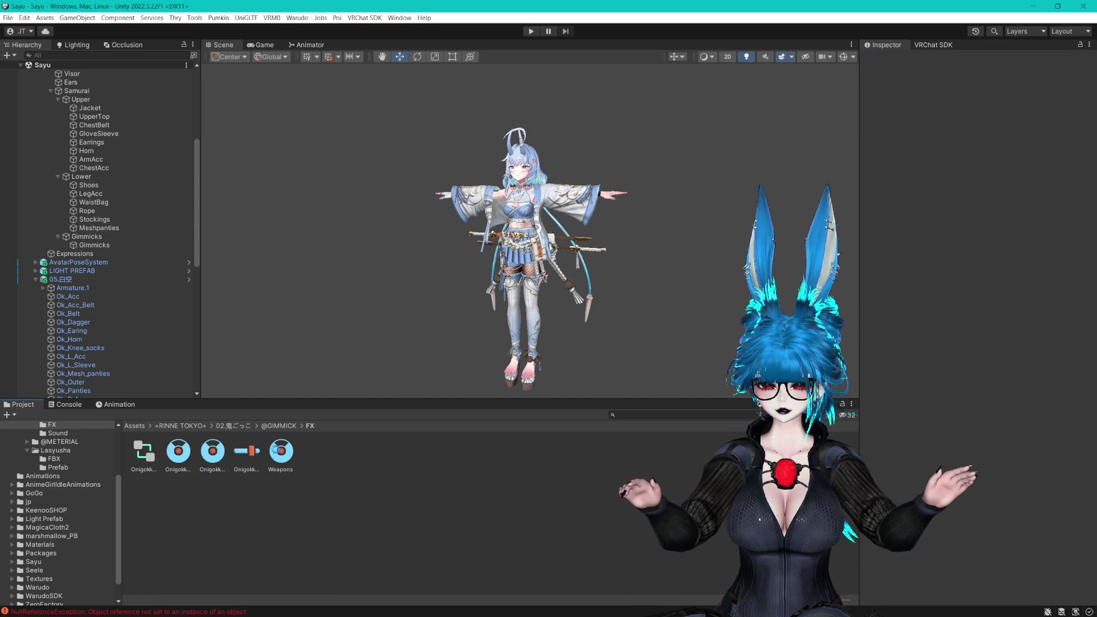
left_click_drag(283, 399, 283, 495)
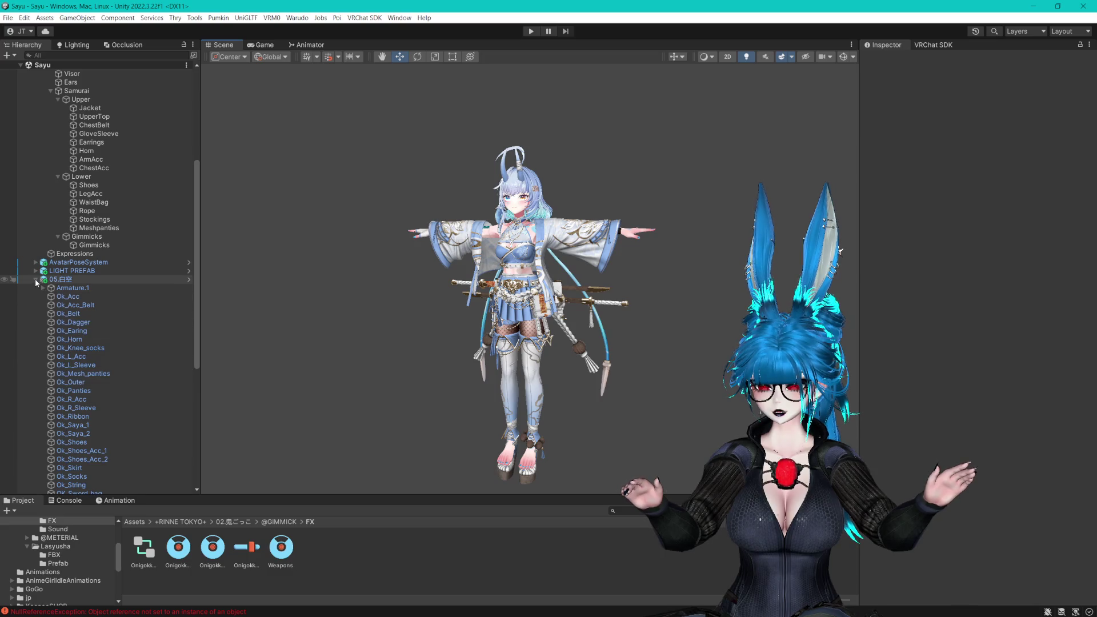
scroll(35, 279, "up", 5)
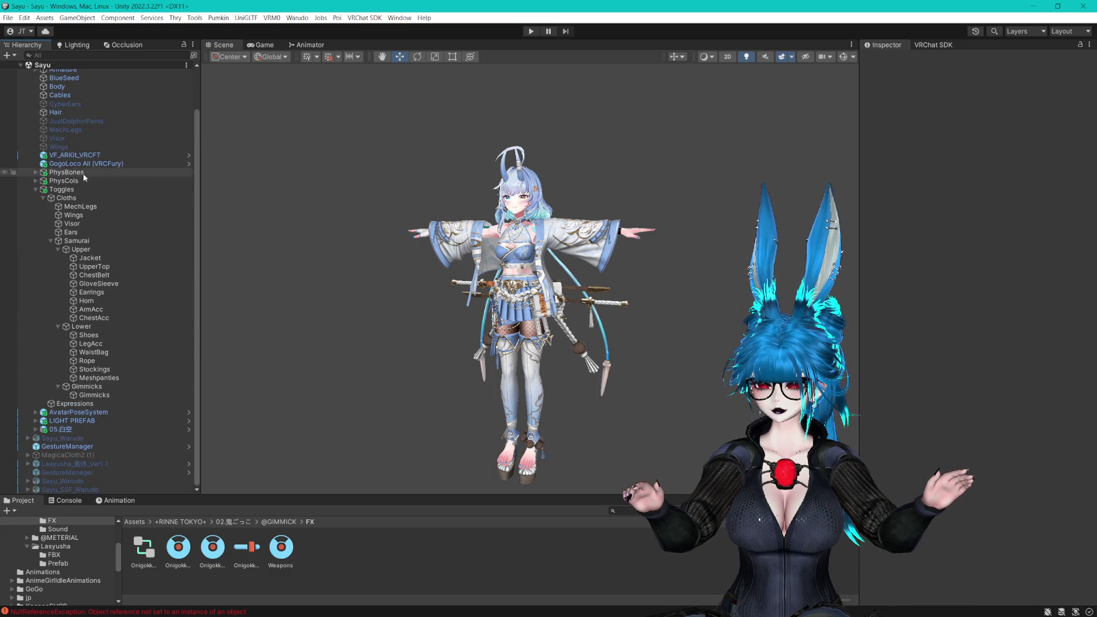
scroll(83, 172, "up", 3)
left_click(27, 108)
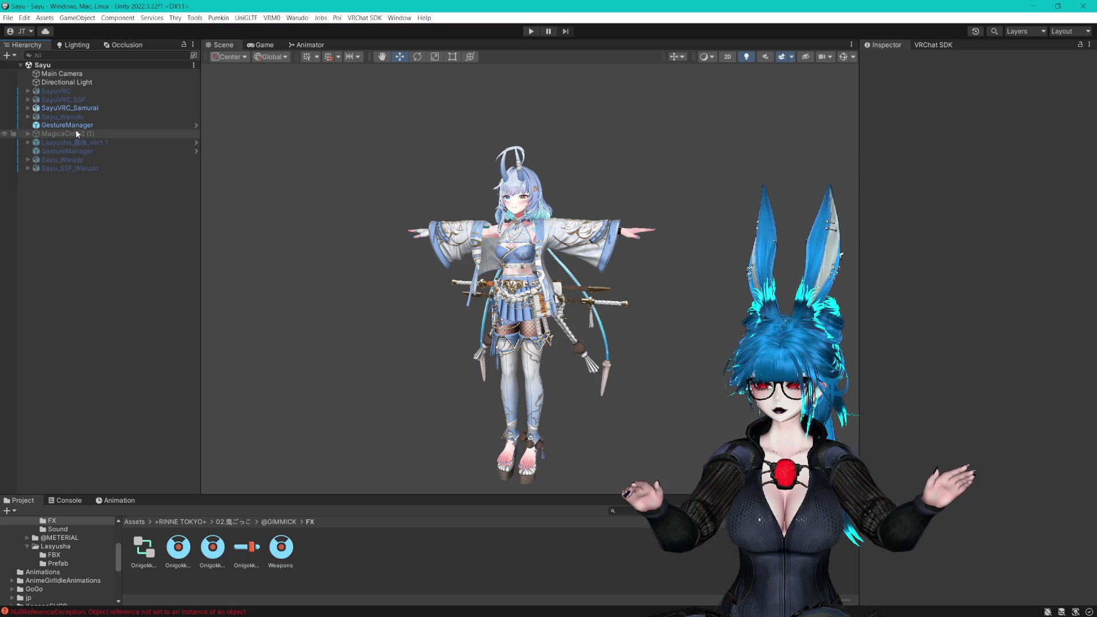
left_click(85, 118)
left_click(108, 125)
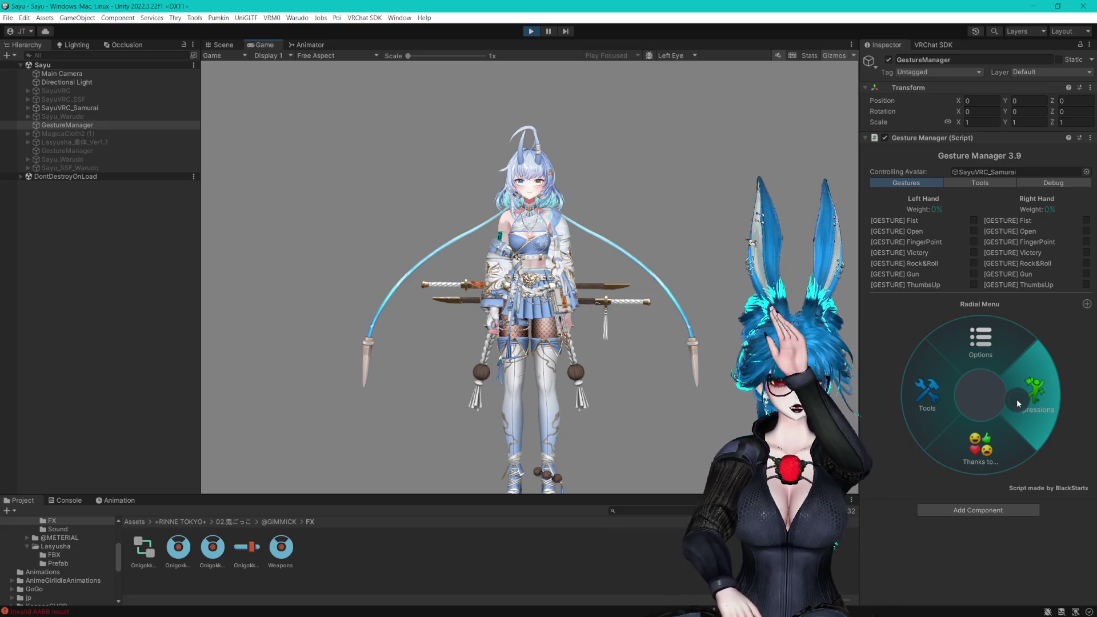
Open Expressions > Cloths > outfit > Weapons and turn on the katanas
left_click(1037, 386)
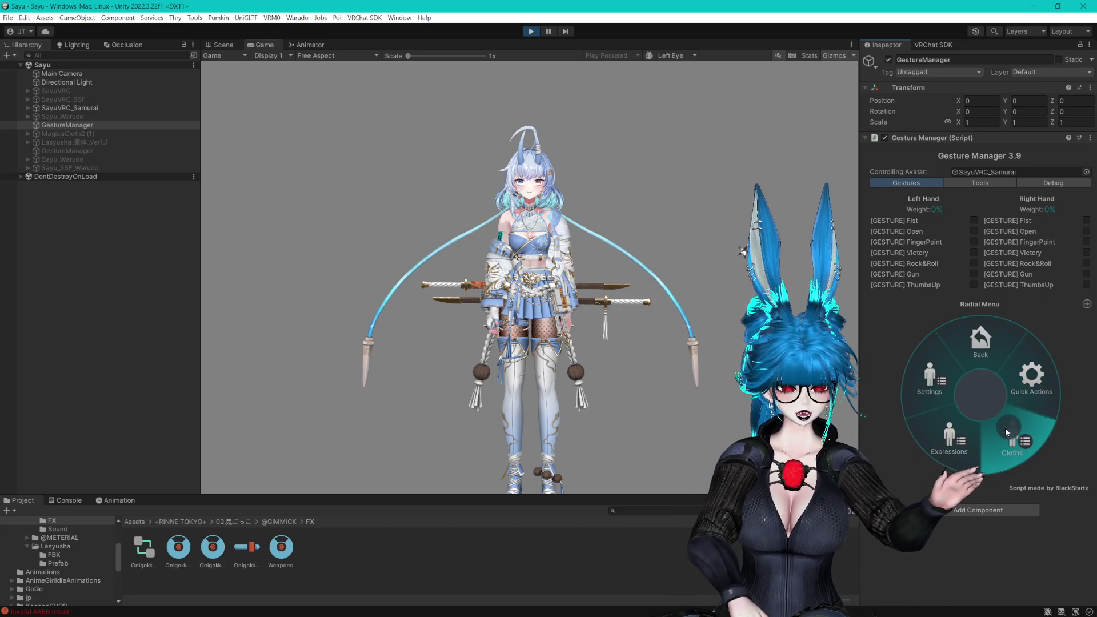
left_click(1010, 435)
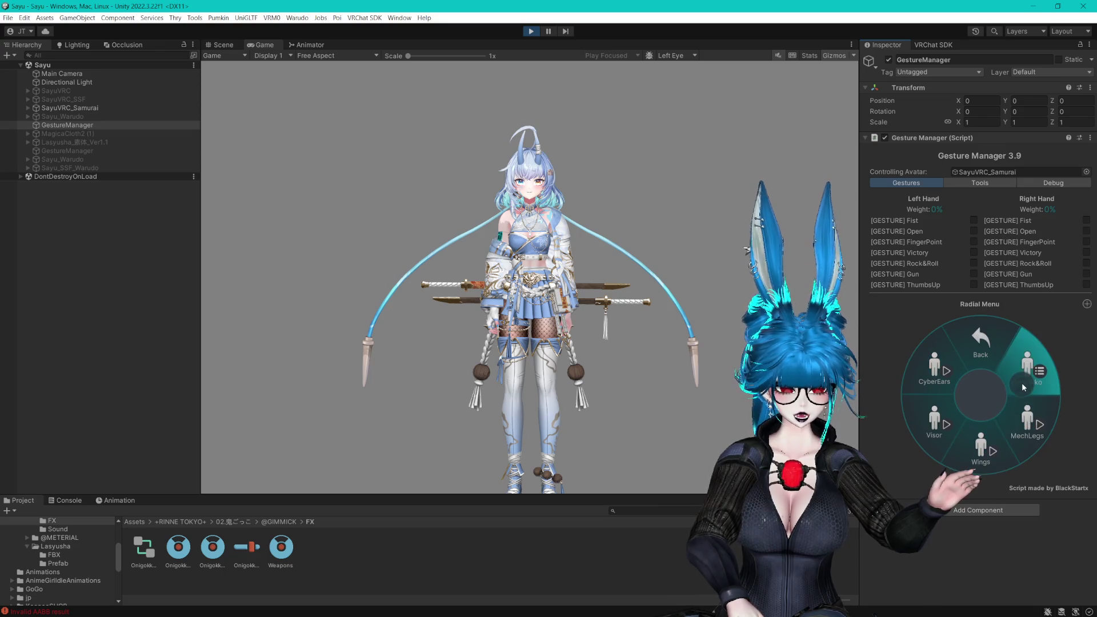
left_click(1035, 380)
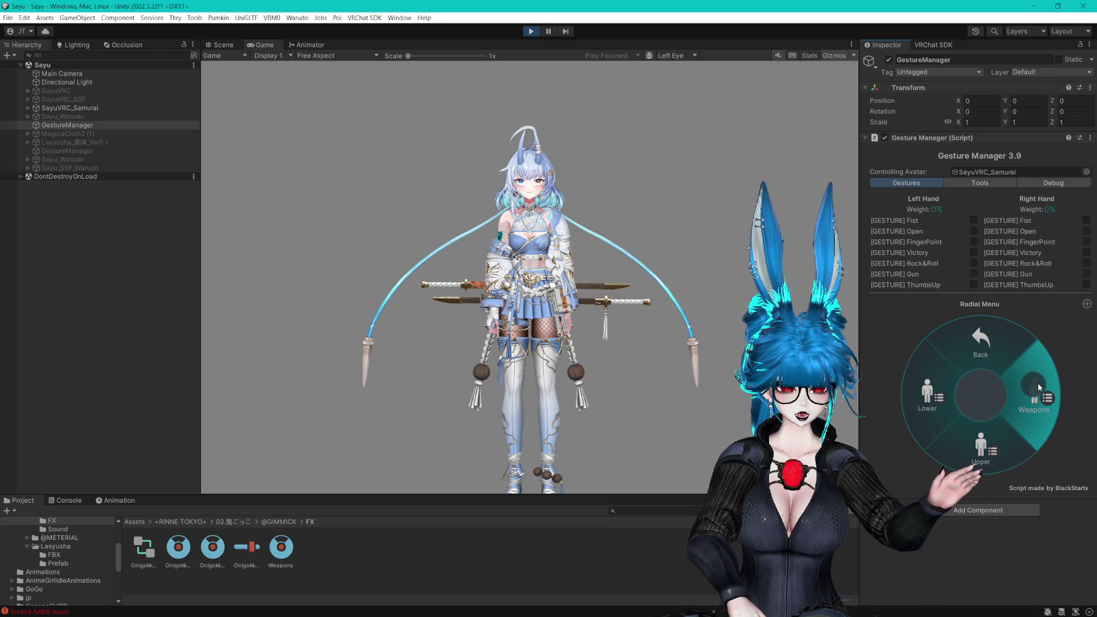
left_click(1037, 383)
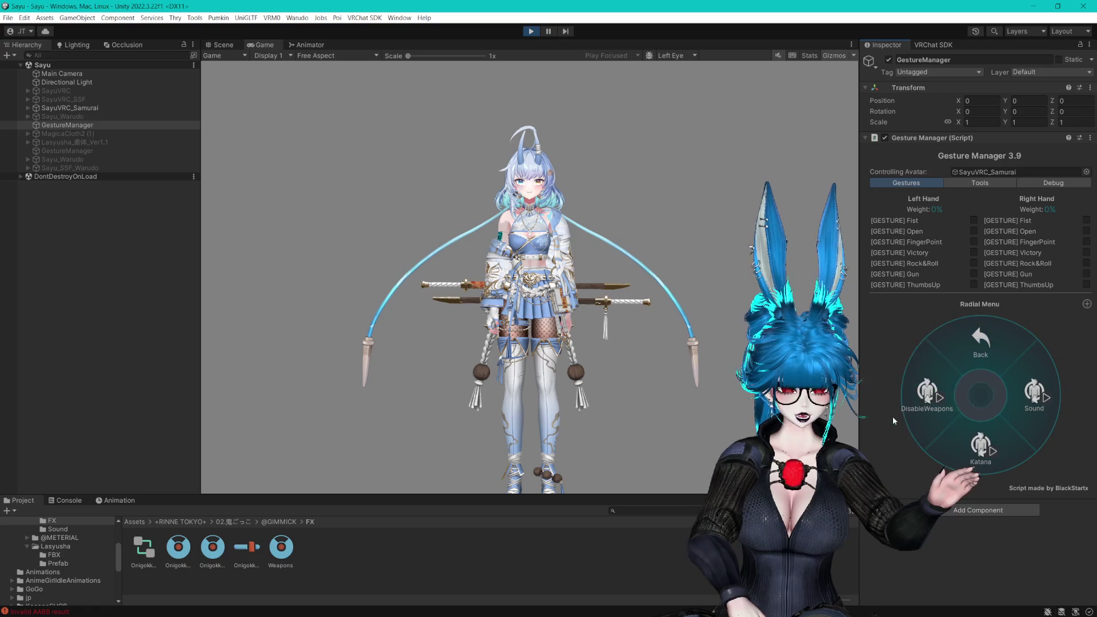
left_click(941, 404)
left_click(989, 354)
In the Upper submenu, toggle off Jacket, UpperTop, ChestBelt, Earrings, Horn, ArmAcc and ChestAcc
left_click(995, 426)
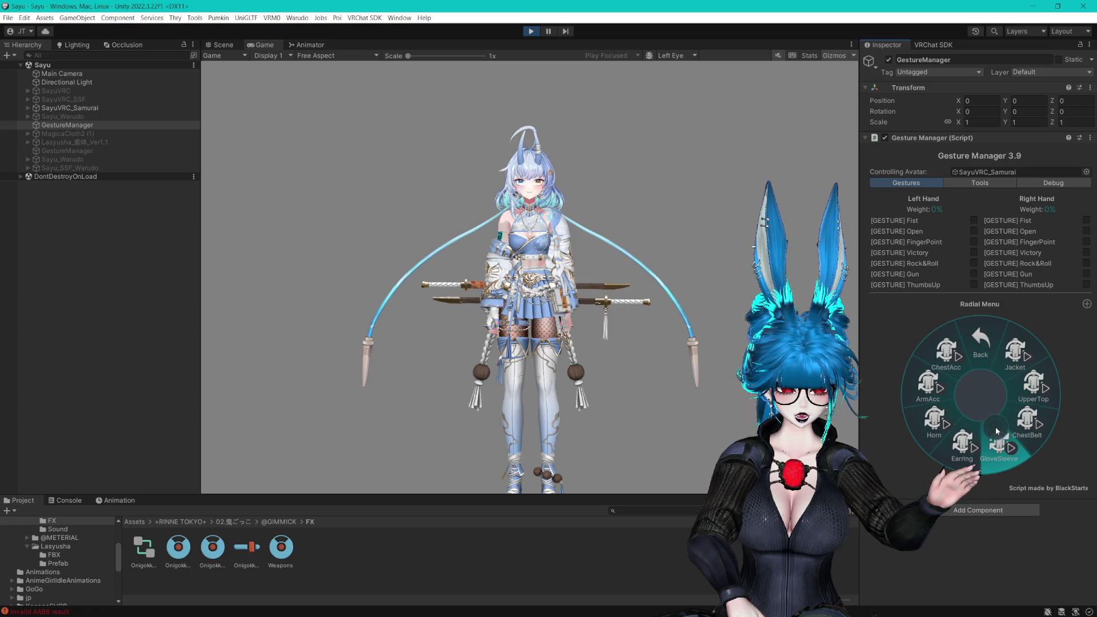
left_click(1017, 353)
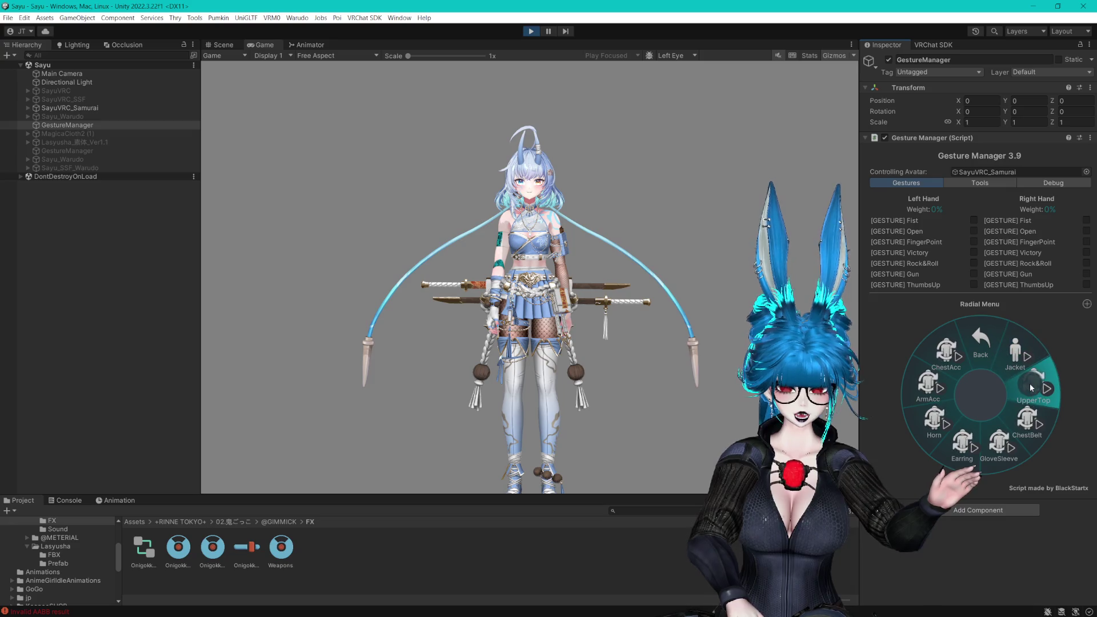
left_click(1030, 384)
left_click(1024, 423)
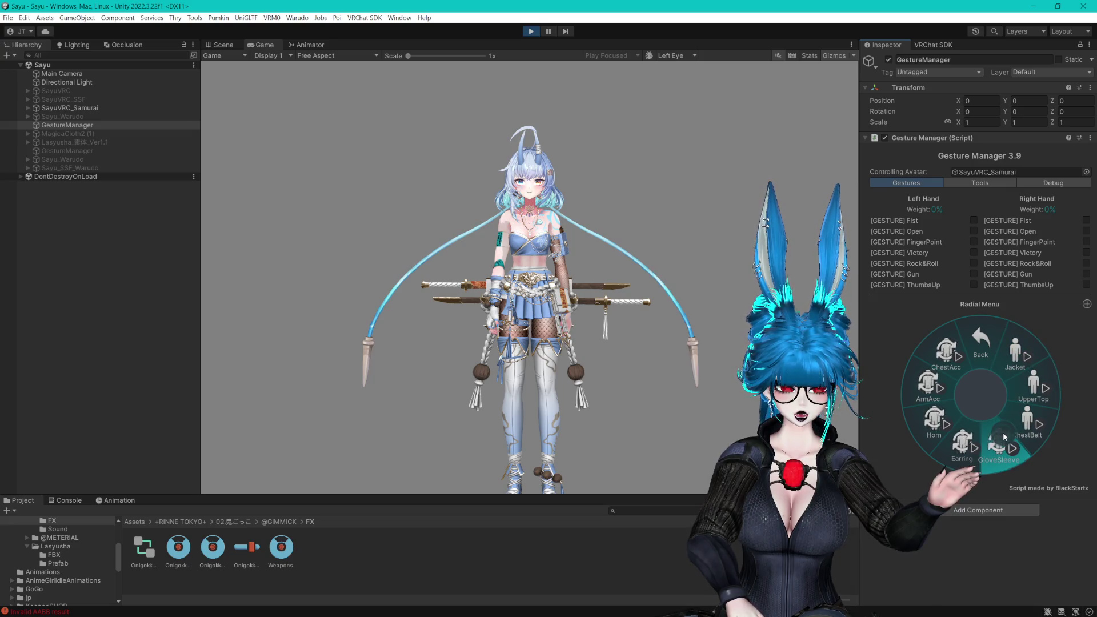
left_click(969, 438)
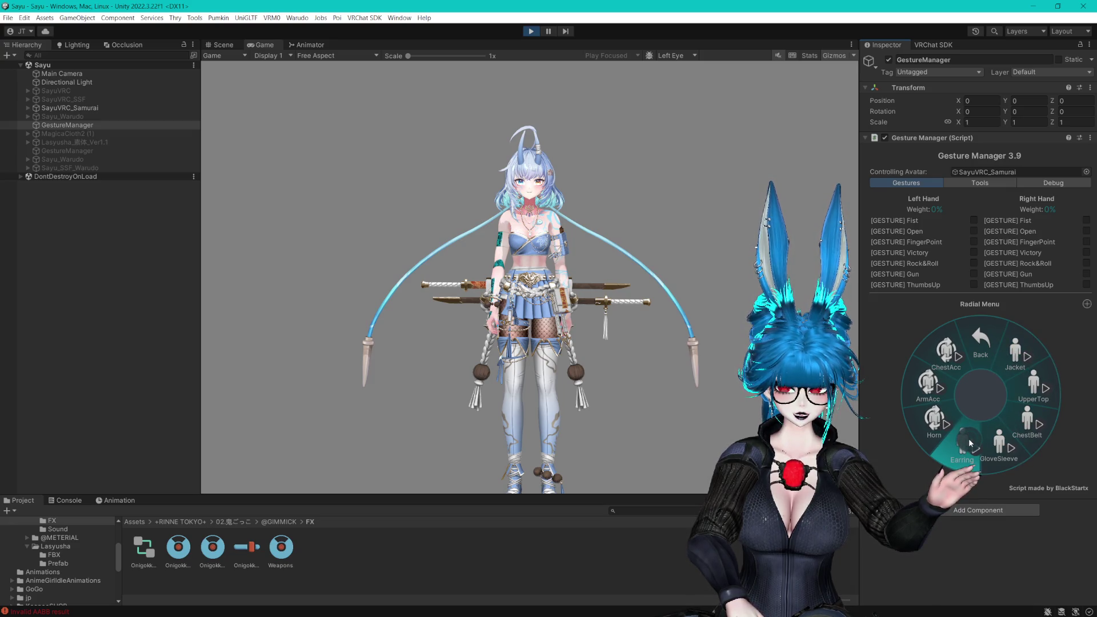
left_click(938, 422)
left_click(929, 385)
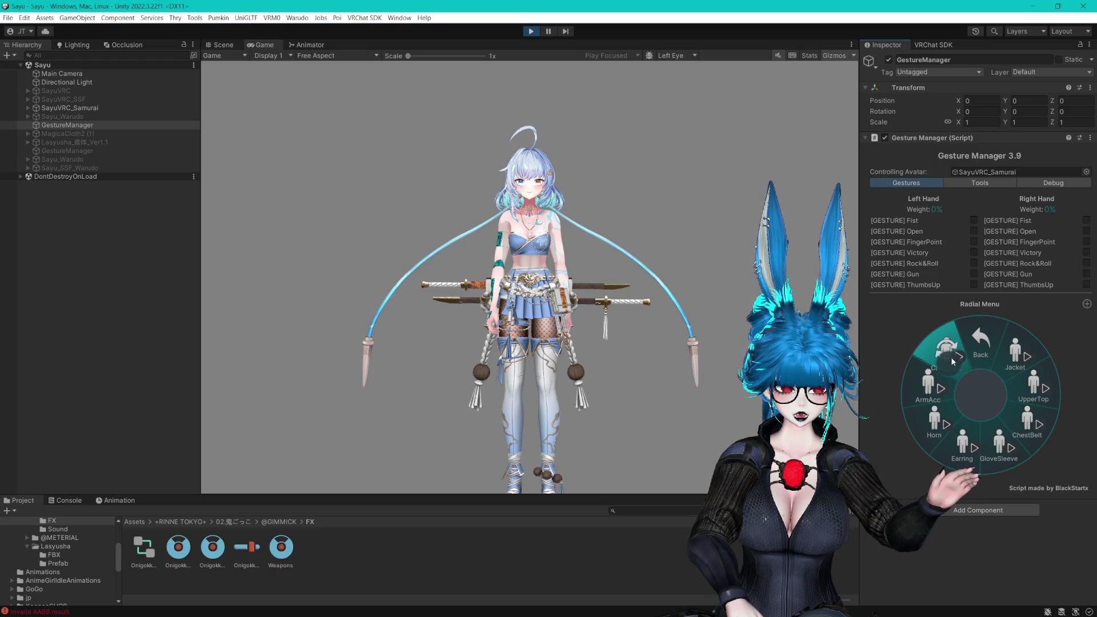
left_click(951, 357)
left_click(953, 359)
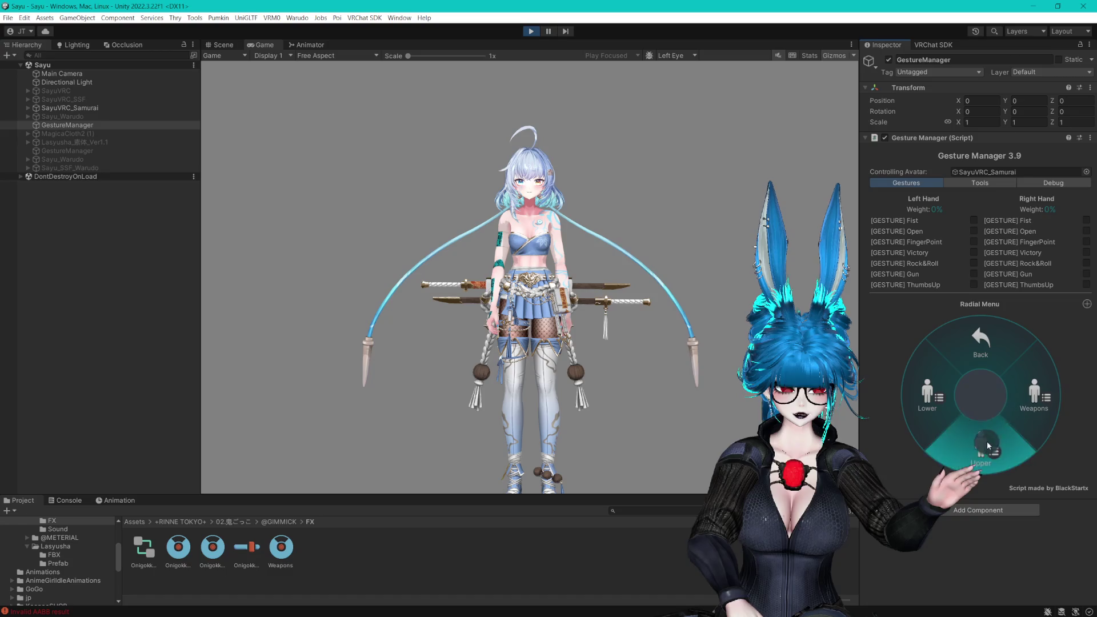
left_click(980, 343)
left_click(1023, 362)
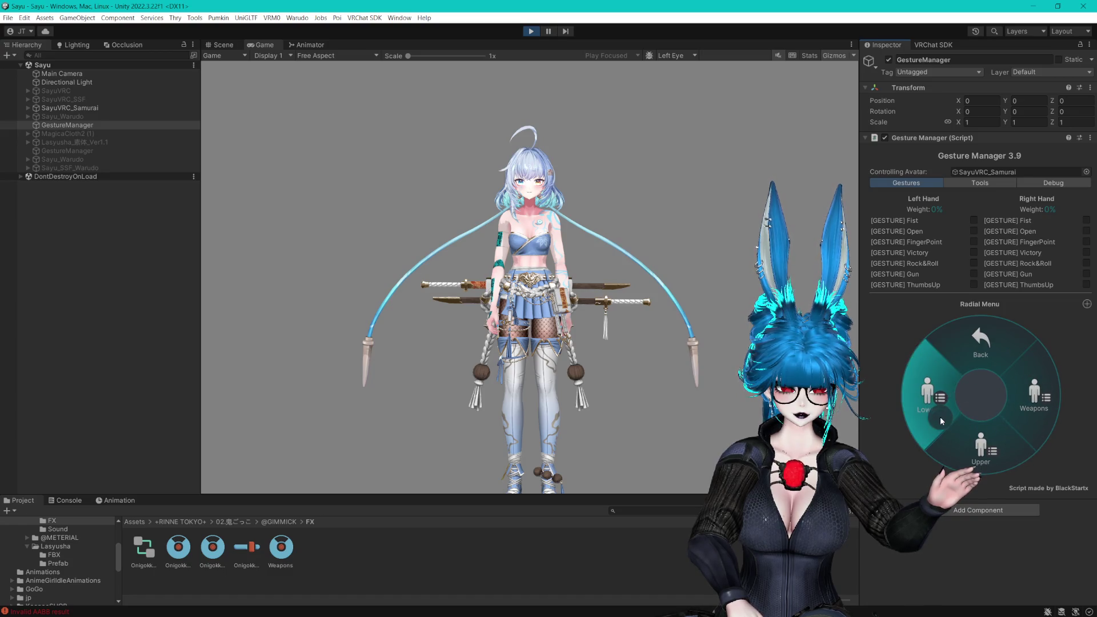
In the Lower submenu, hide MeshLegging, stockings, waist ropes, waist bag, leg accessories and shoes, then open Onigokko
left_click(941, 417)
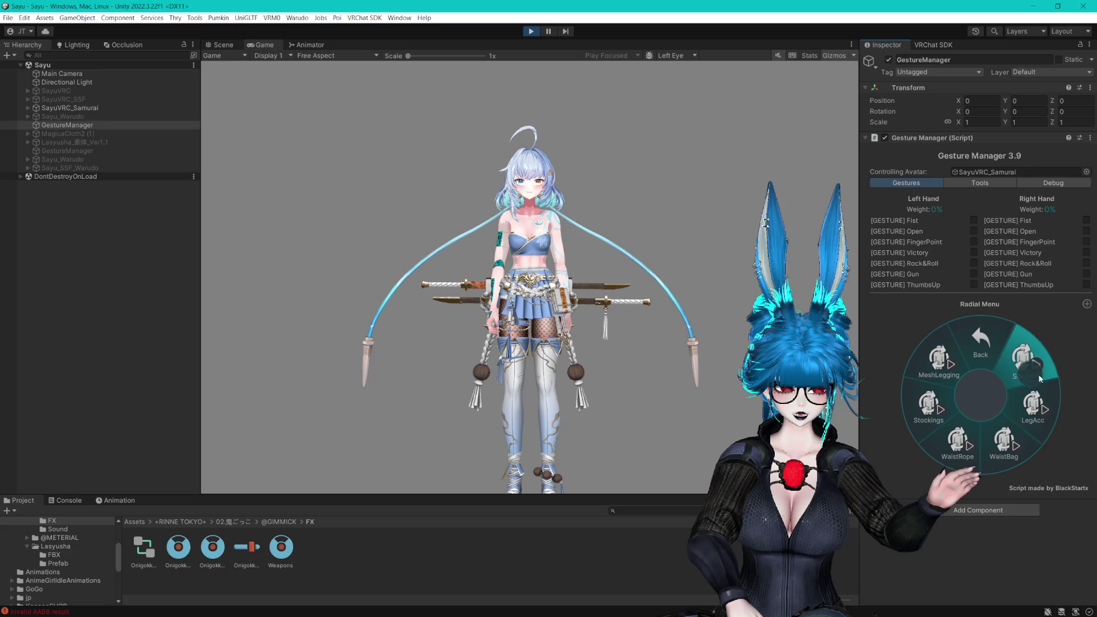
left_click(946, 382)
left_click(940, 403)
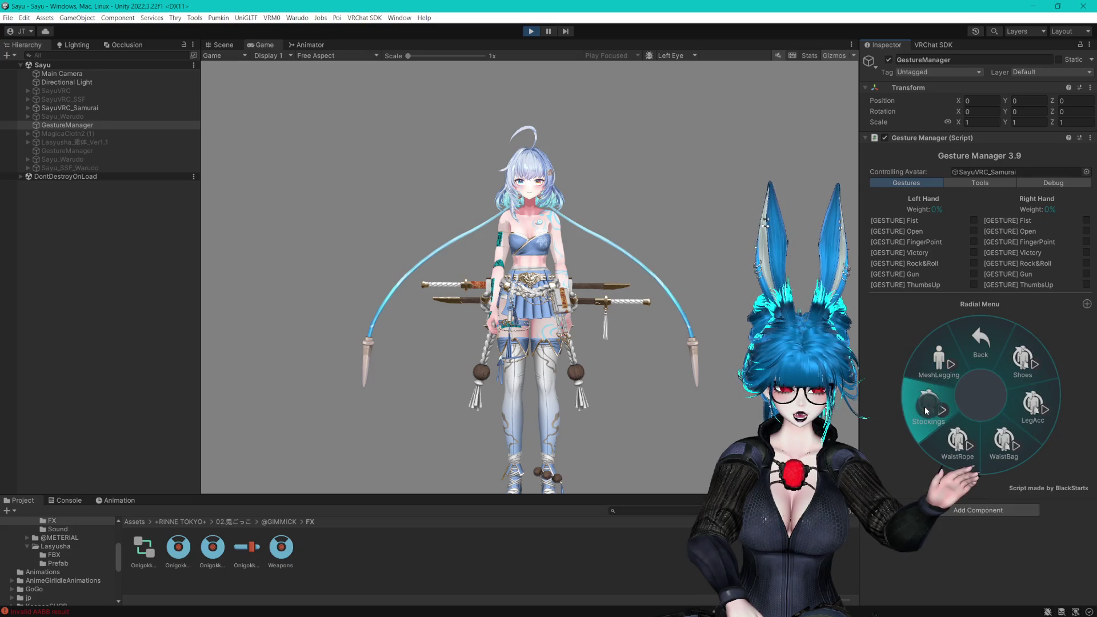
left_click(947, 433)
left_click(1005, 447)
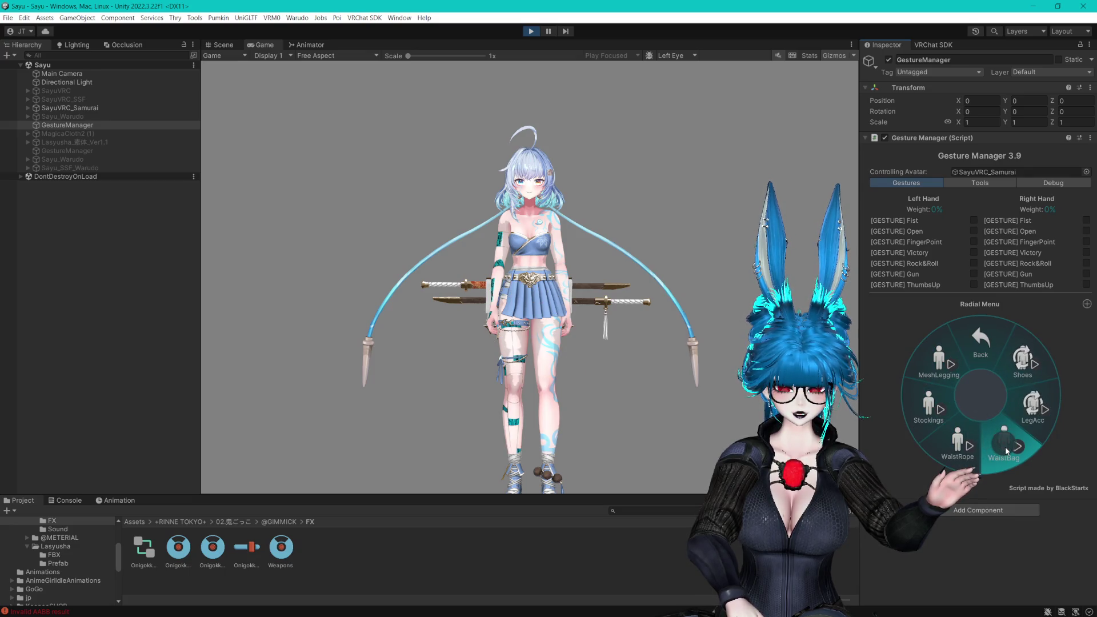
left_click(1037, 417)
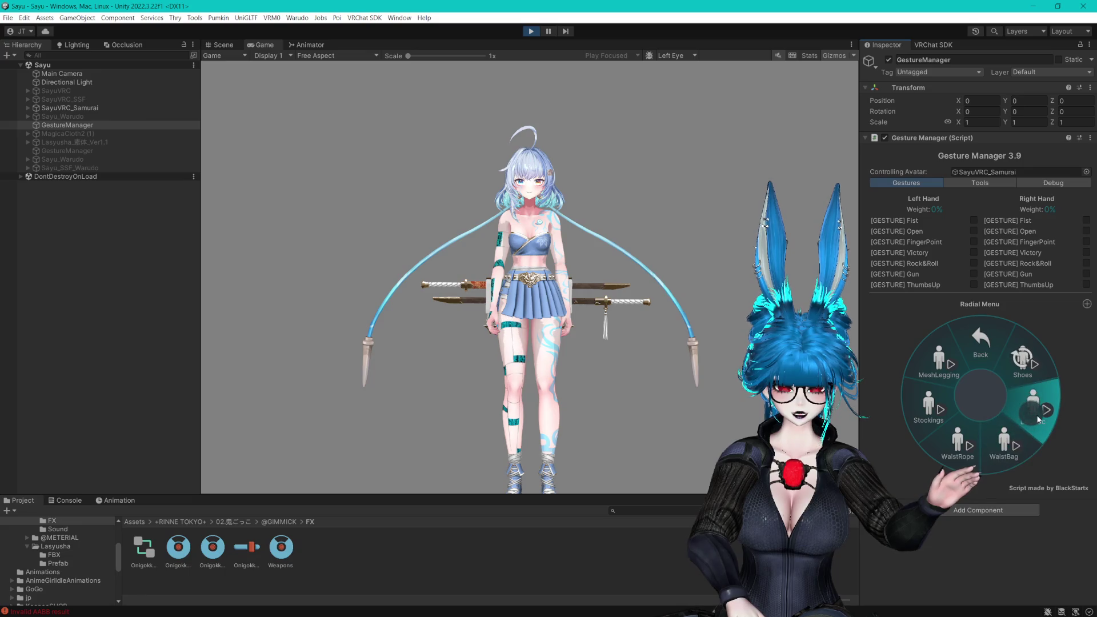
left_click(1022, 360)
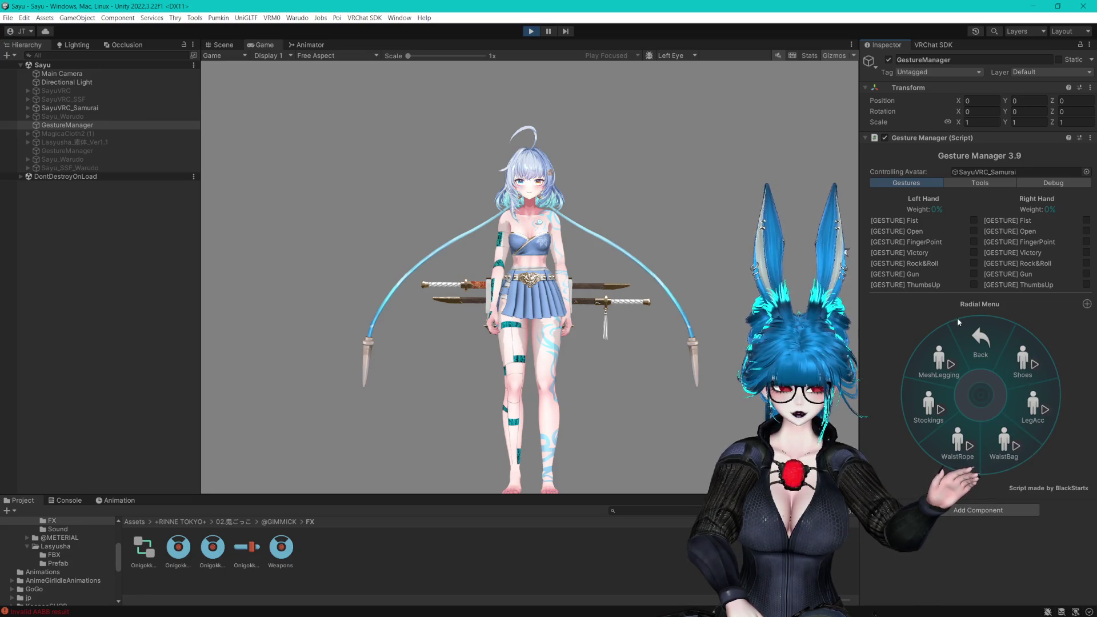
left_click(972, 336)
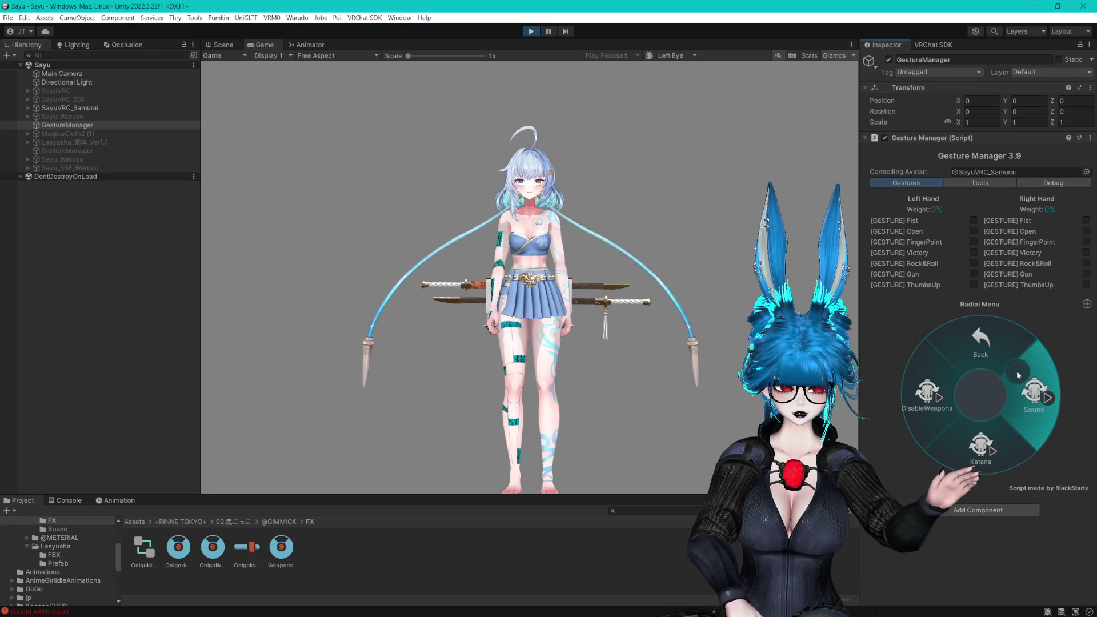
left_click(1020, 365)
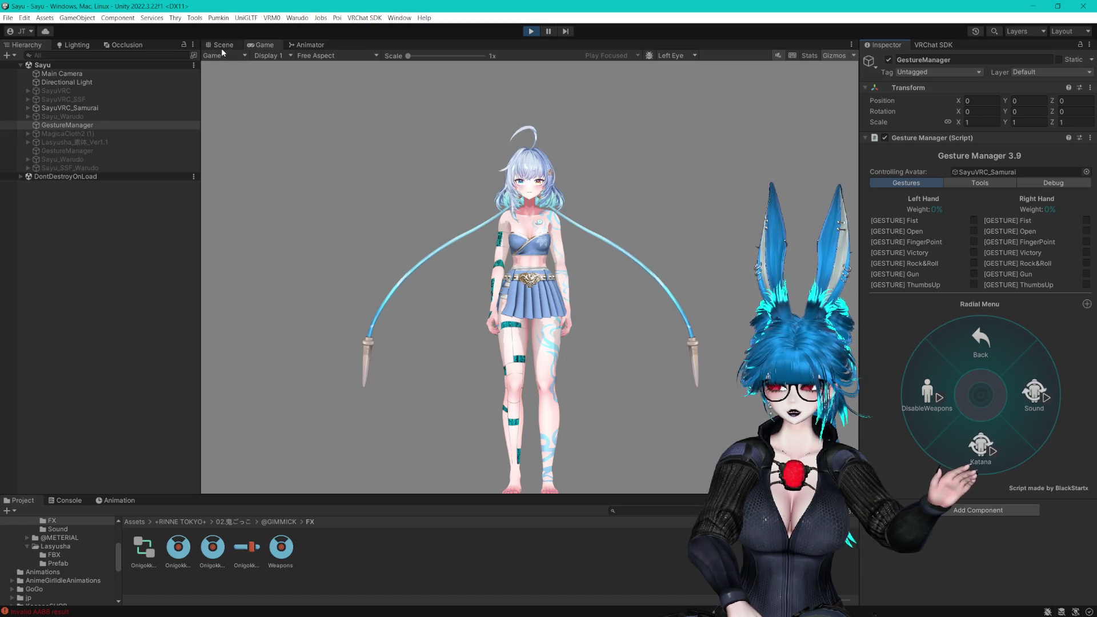
key("ctrl+1")
scroll(573, 195, "up", 2)
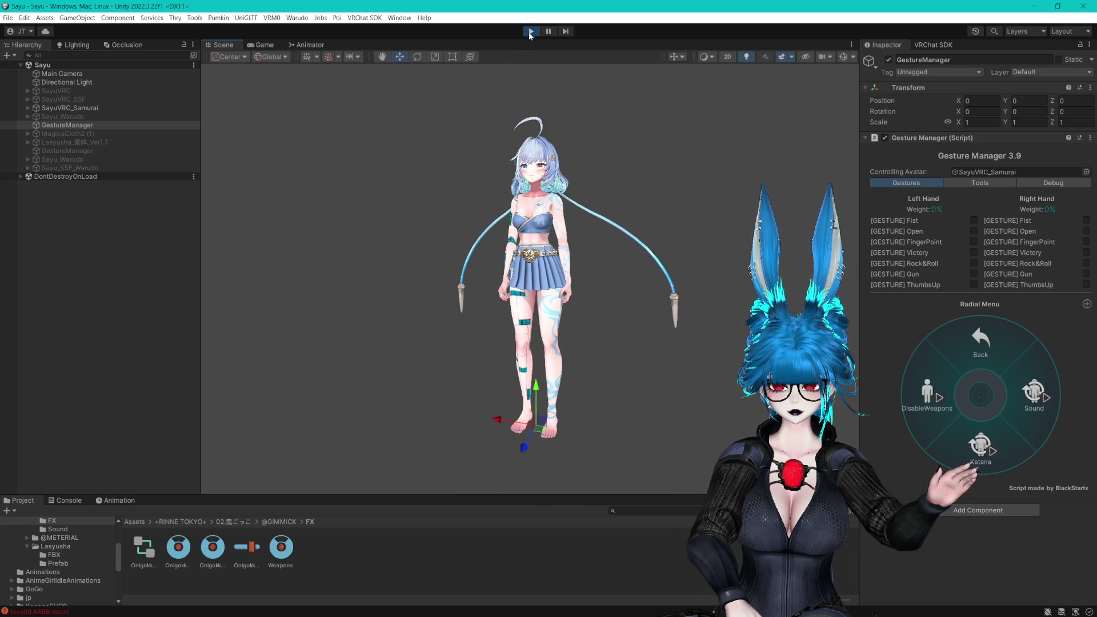
Stop Play Mode, select SayuVRC_Samurai and collapse its Toggles group
key("ctrl+p")
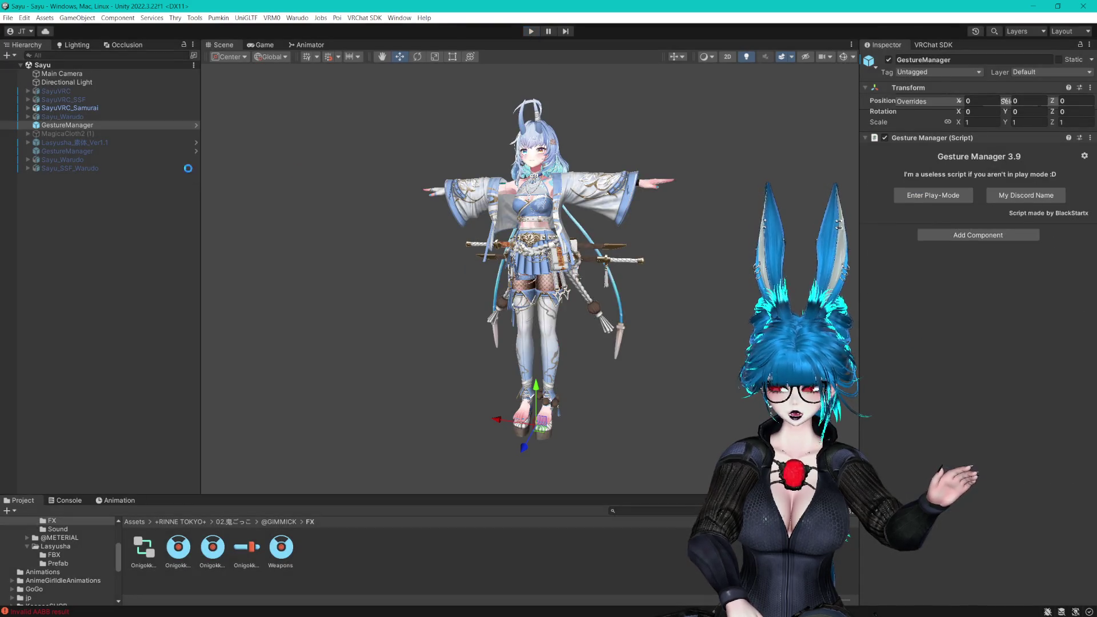
left_click(69, 107)
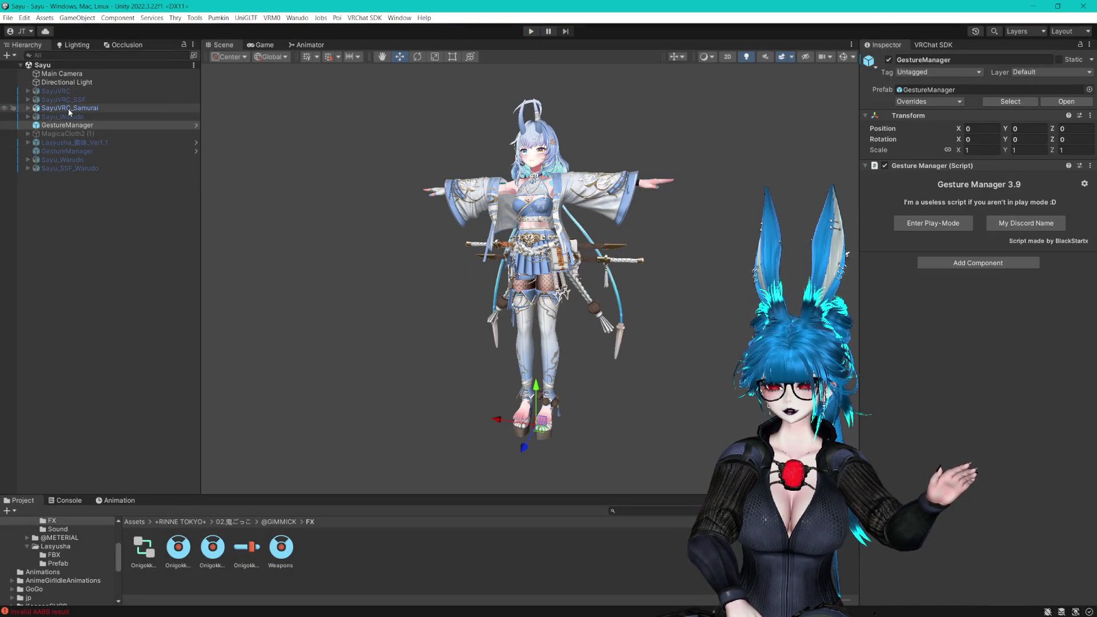
left_click(28, 107)
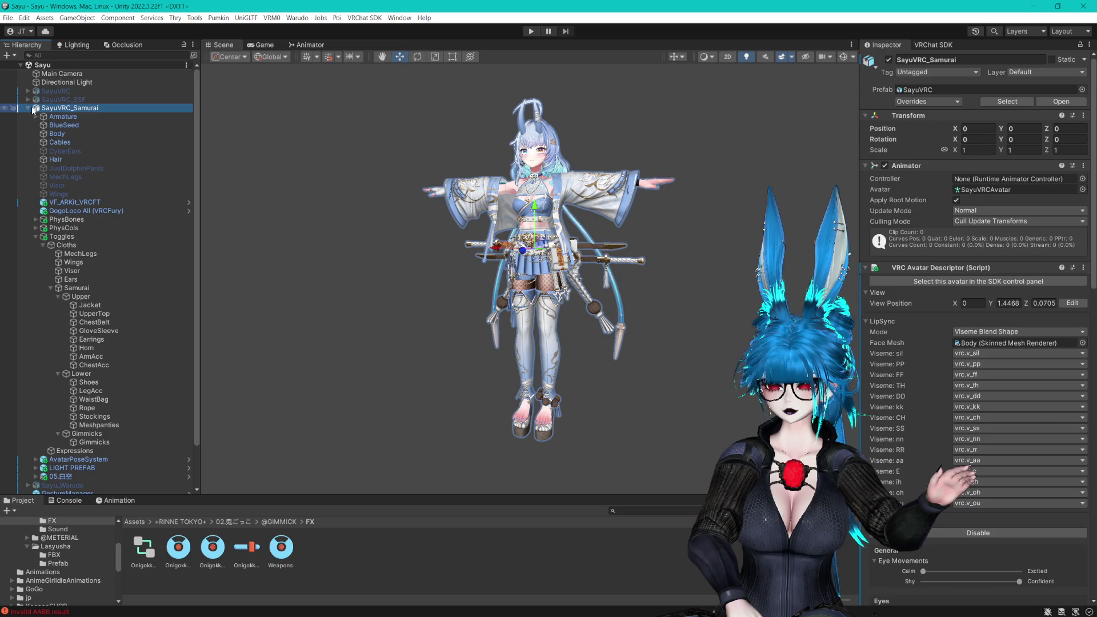
left_click(36, 237)
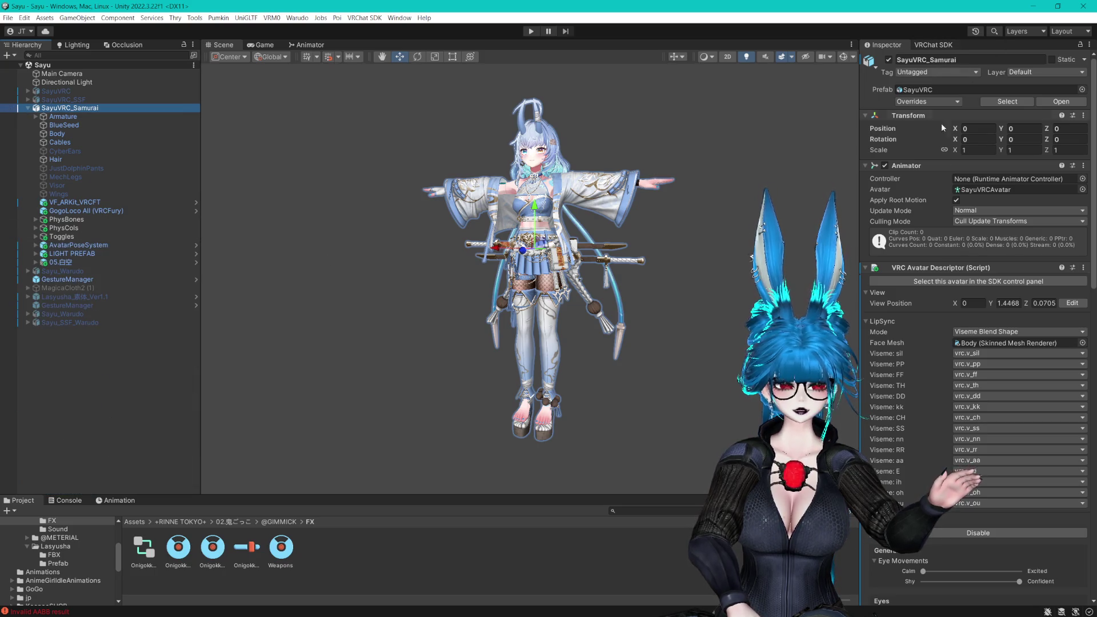
scroll(955, 440, "down", 15)
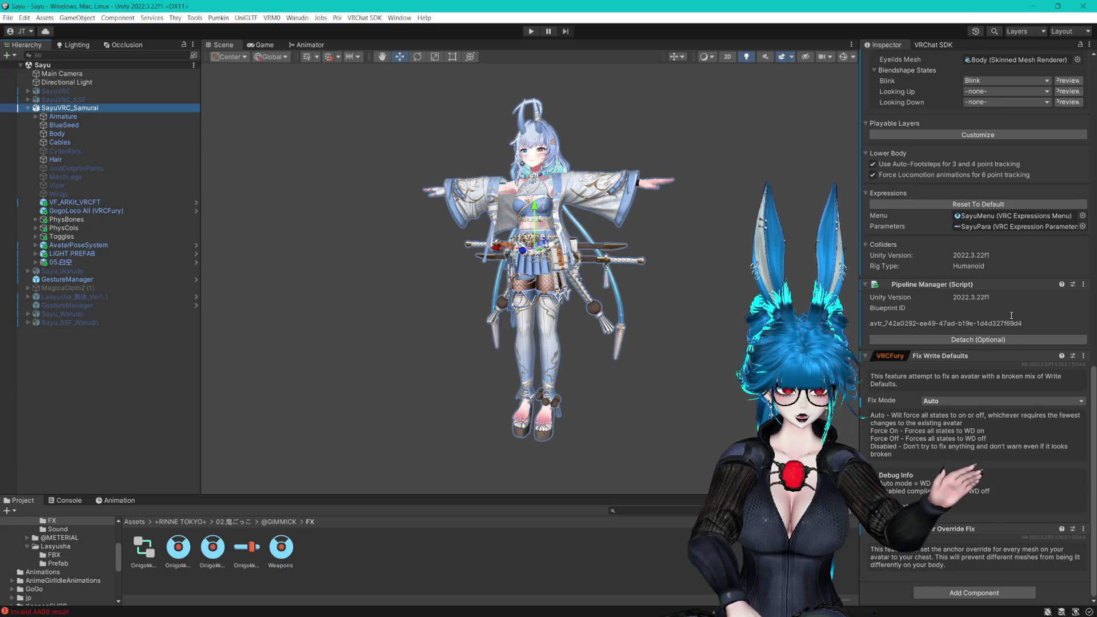
scroll(977, 229, "up", 5)
In the VRChat SDK Builder, name the avatar 'Sayu Onl', capture a scene thumbnail, and Build & Publish
left_click(944, 44)
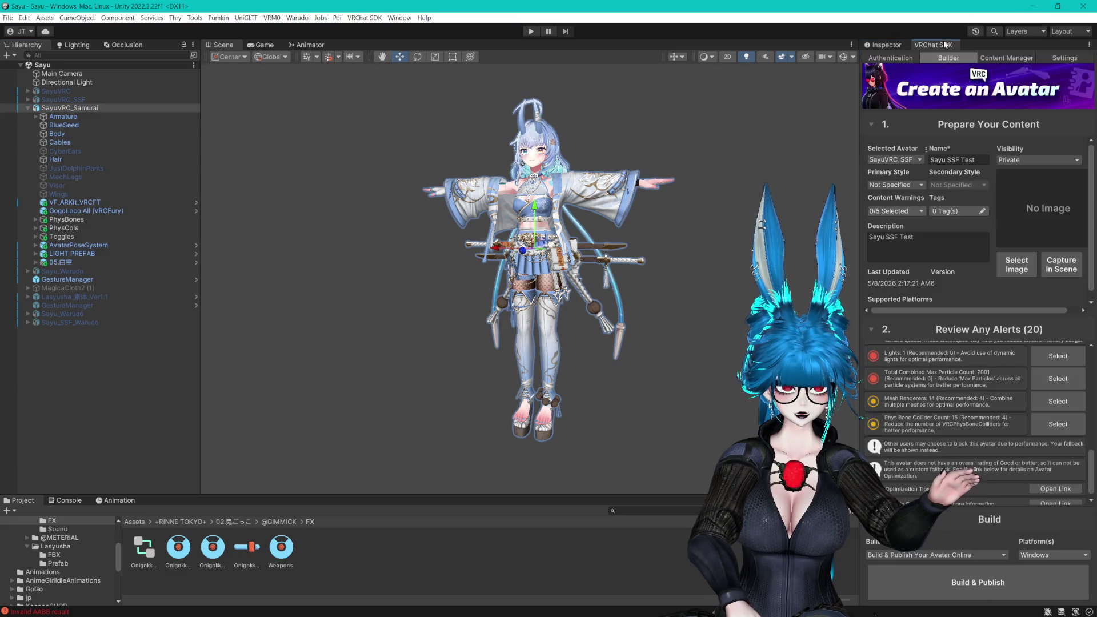
left_click(937, 161)
type("Sayu ")
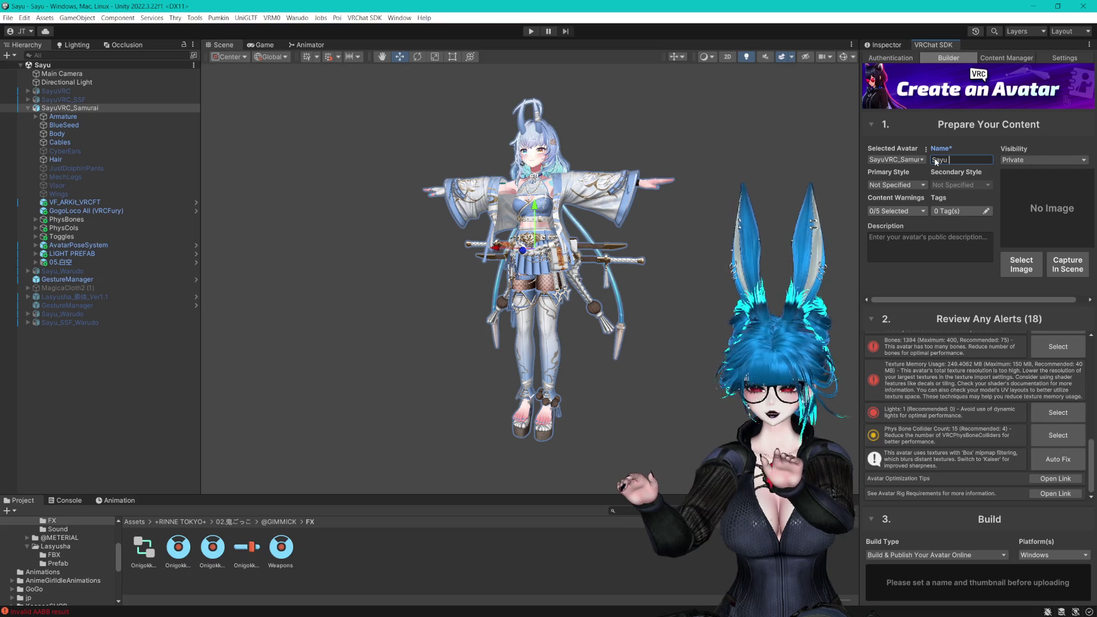
type("Onl")
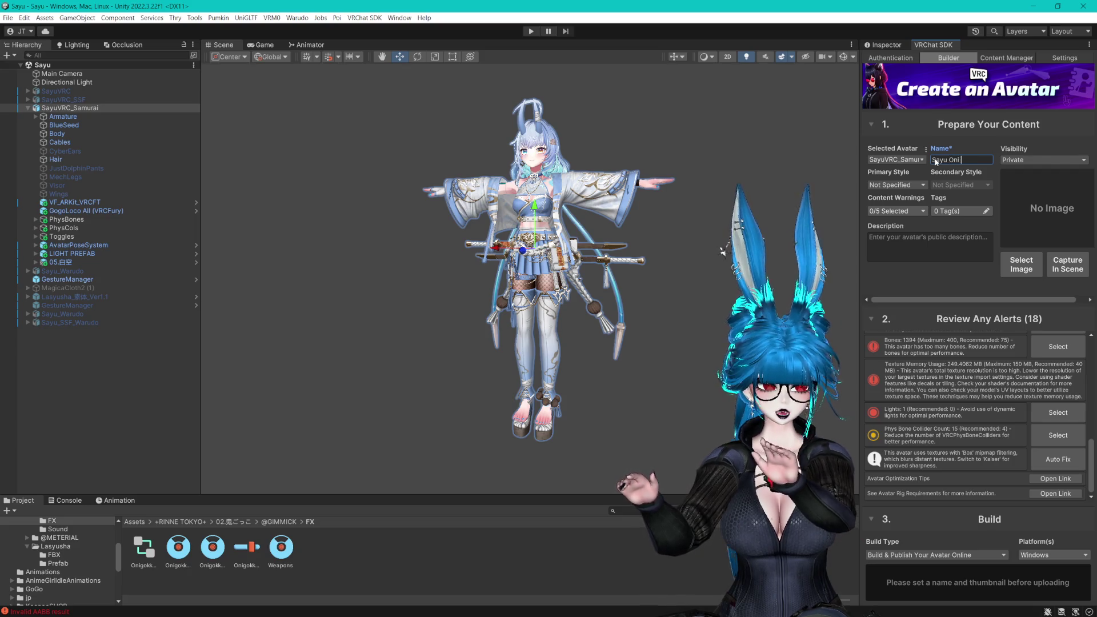
left_click(1067, 264)
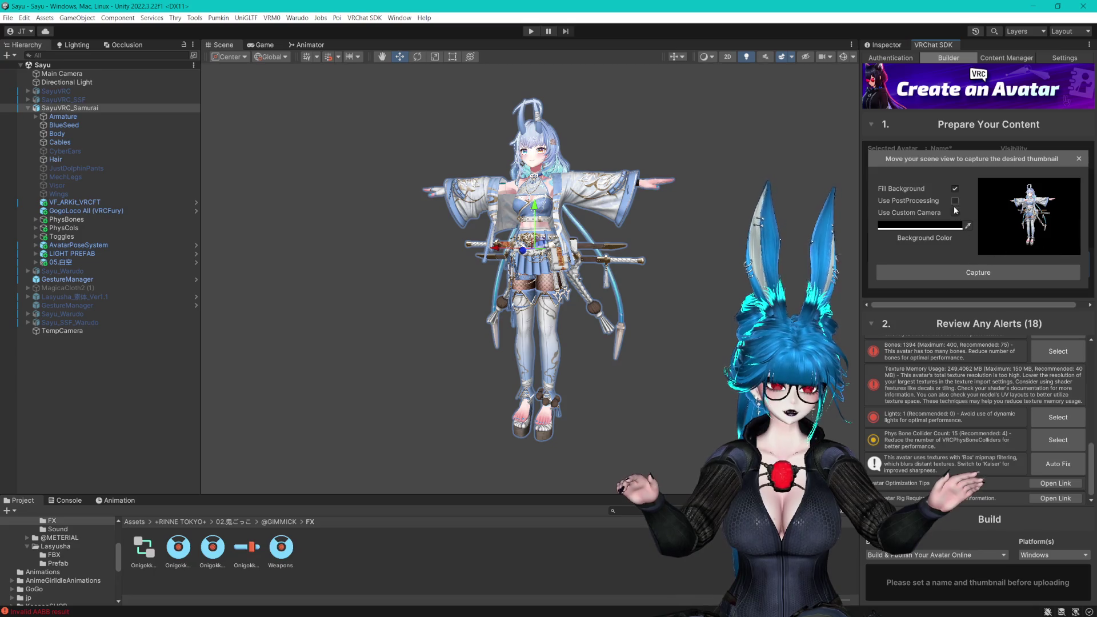
left_click(971, 272)
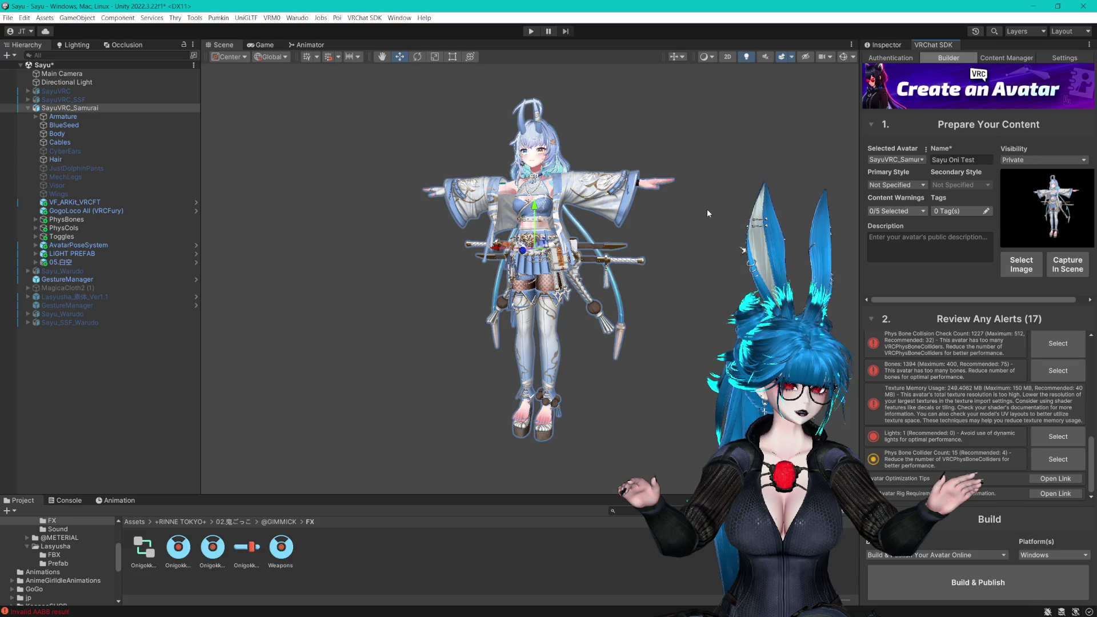
scroll(708, 213, "up", 3)
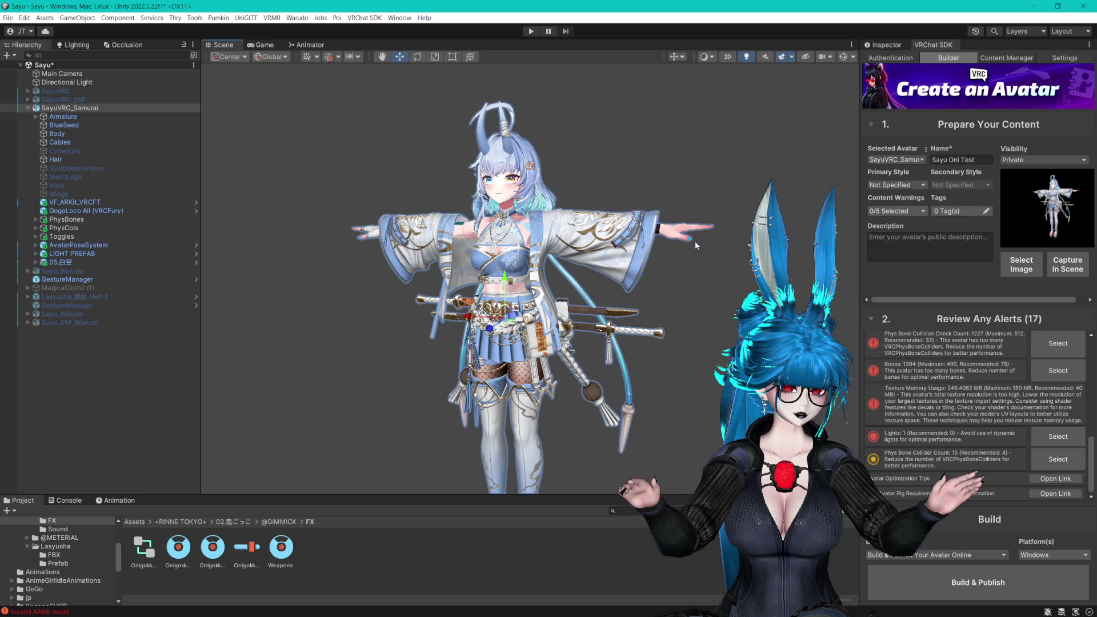
left_click(998, 578)
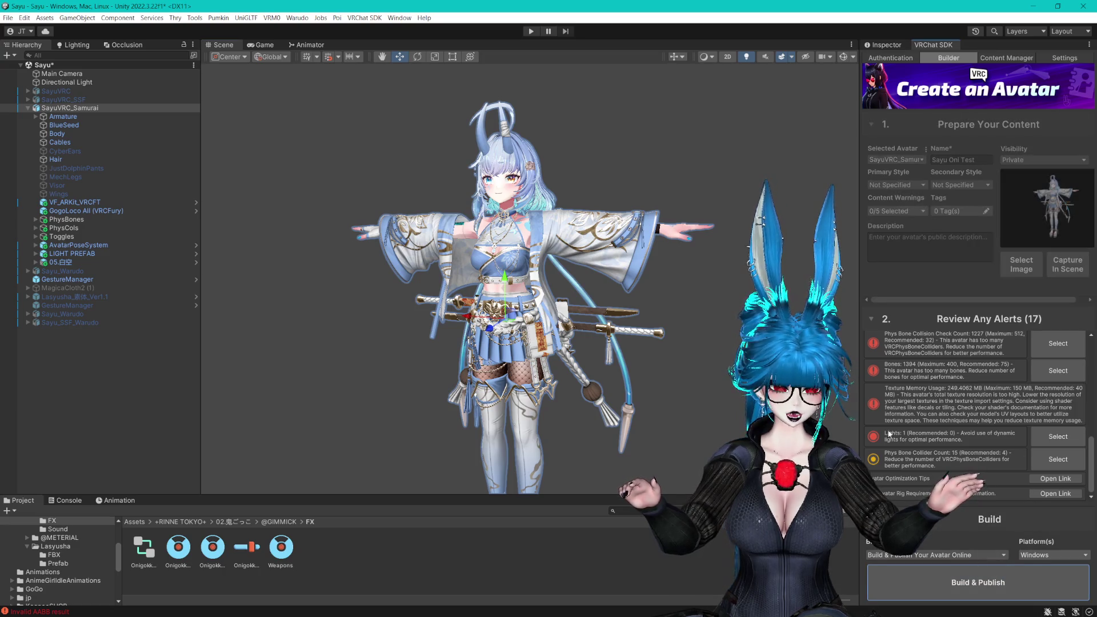
Accept the content rights confirmation so the avatar's asset bundle build begins
left_click(1040, 561)
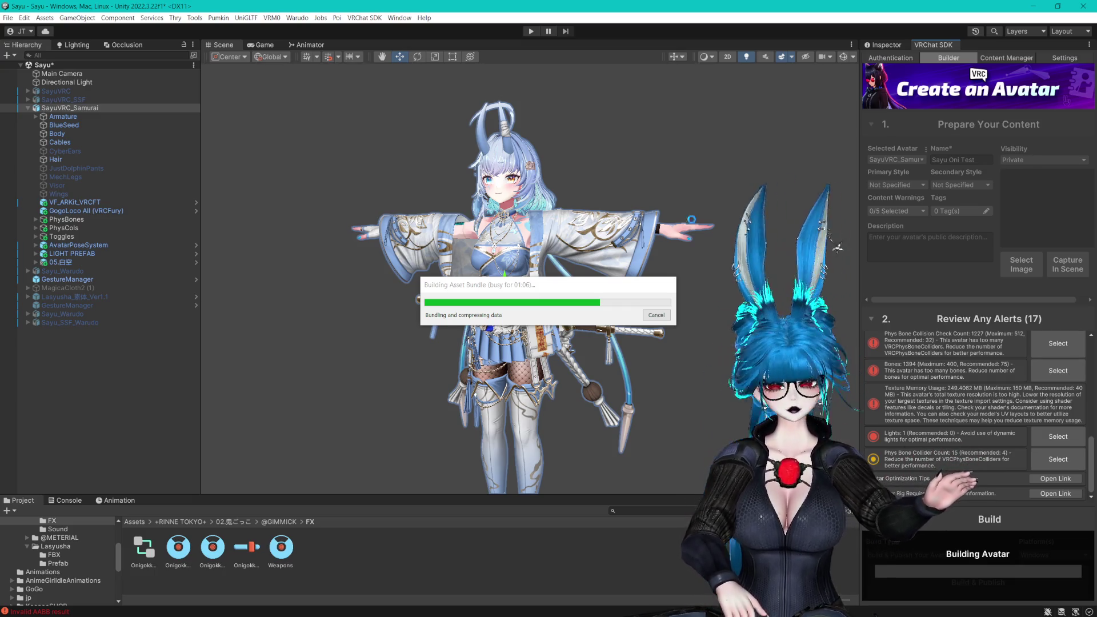
Move the build progress window aside, then close the Upload Succeeded panel for Sayu Onl Test
left_click_drag(543, 285, 689, 110)
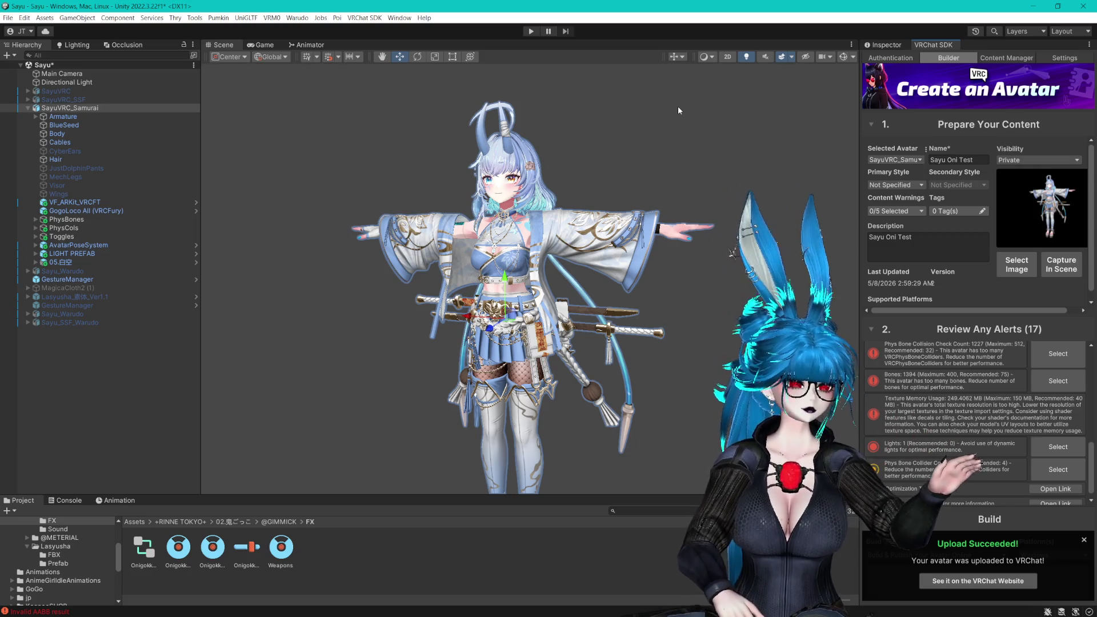
left_click(1084, 539)
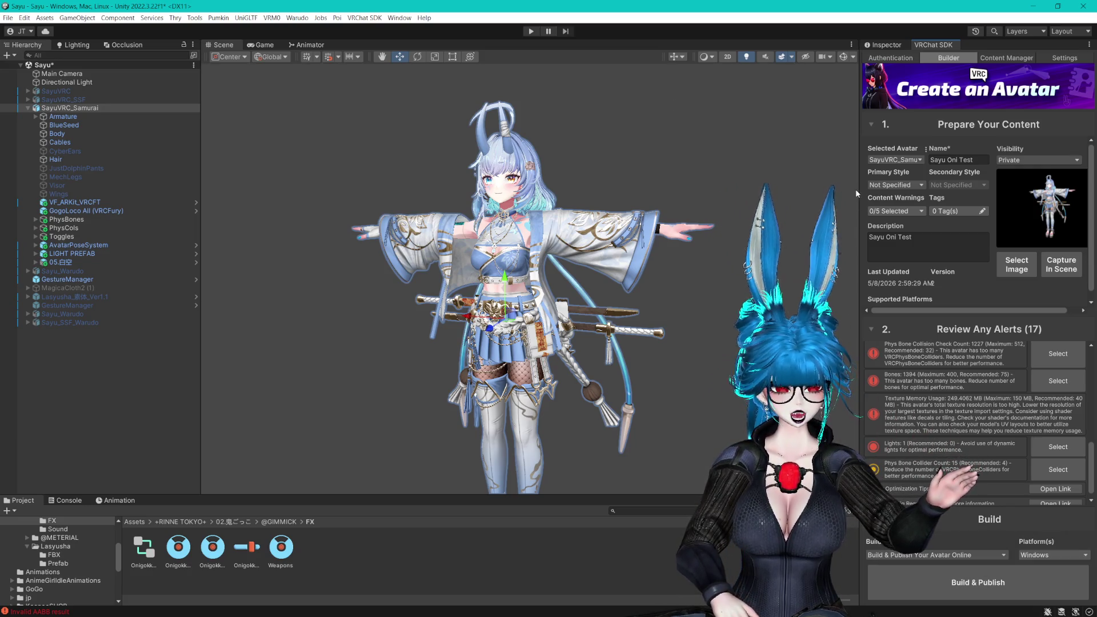
Duplicate Sayu_SSF_Warudo with Ctrl+D to create a Sayu_SSF_Warudo (1) copy
left_click(28, 108)
left_click(77, 168)
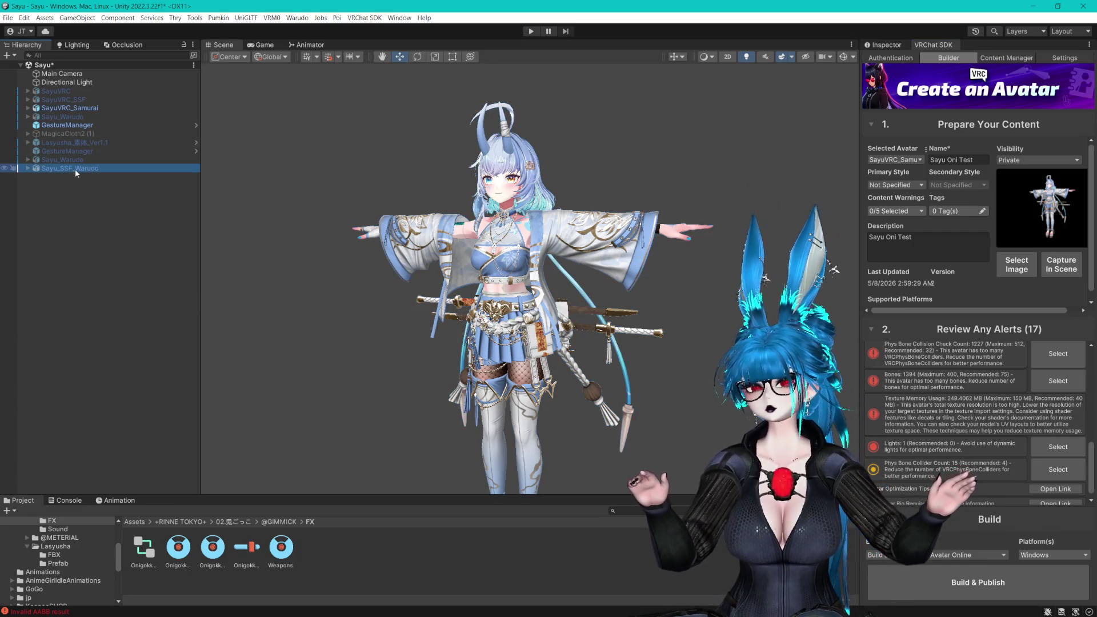
key("ctrl+d")
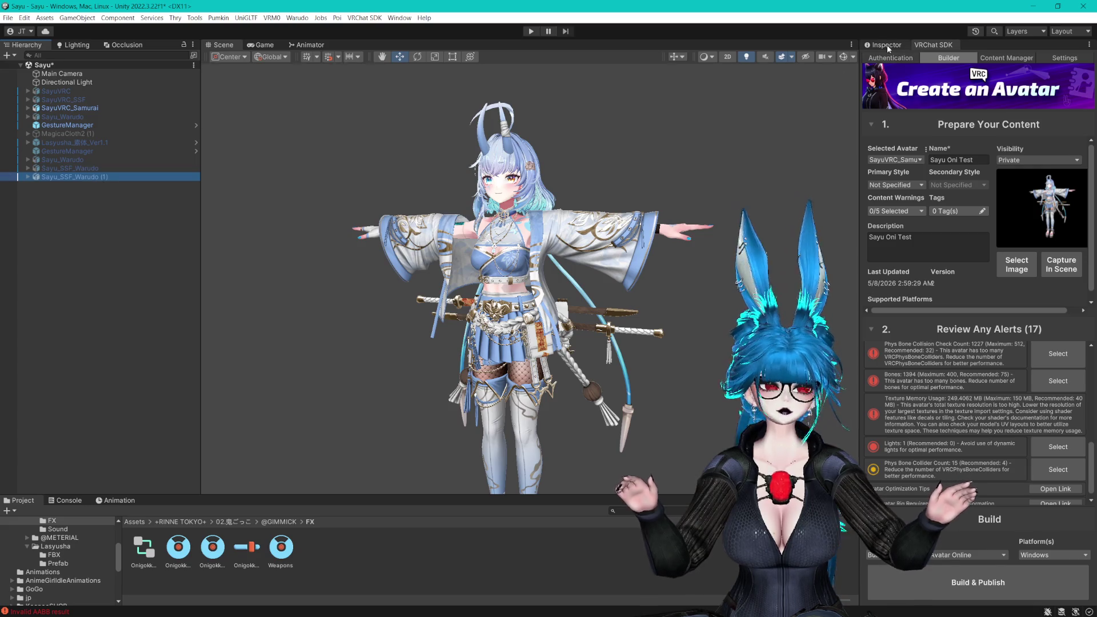
left_click(885, 44)
scroll(887, 65, "up", 10)
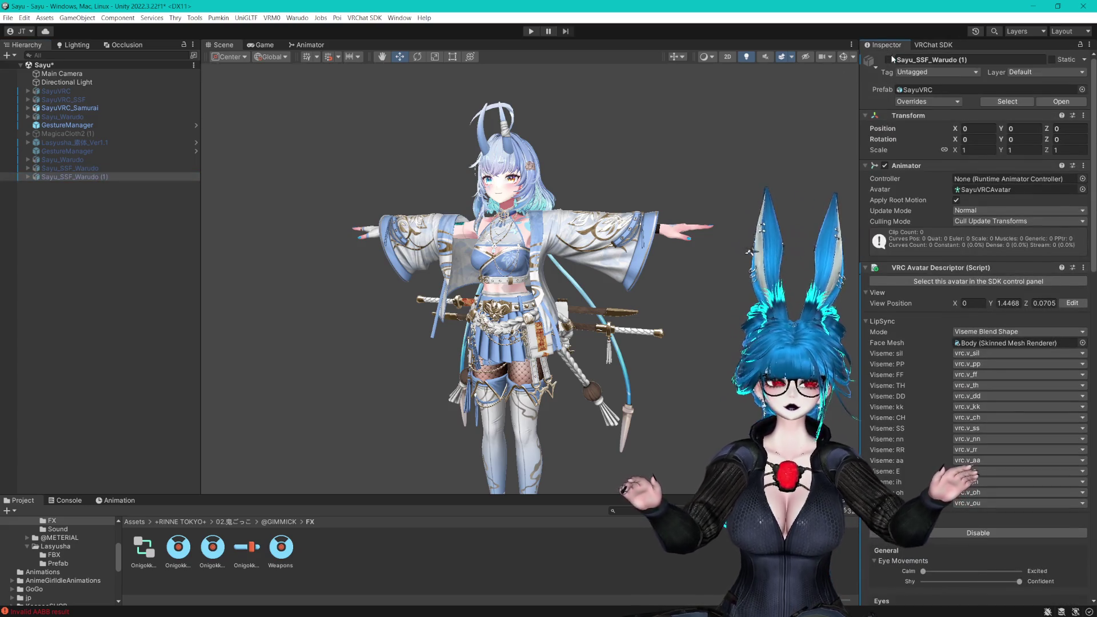
Deactivate the Sayu_SSF_Warudo (1) copy and keep SayuVRC_Samurai active, then take a screen capture
left_click(888, 60)
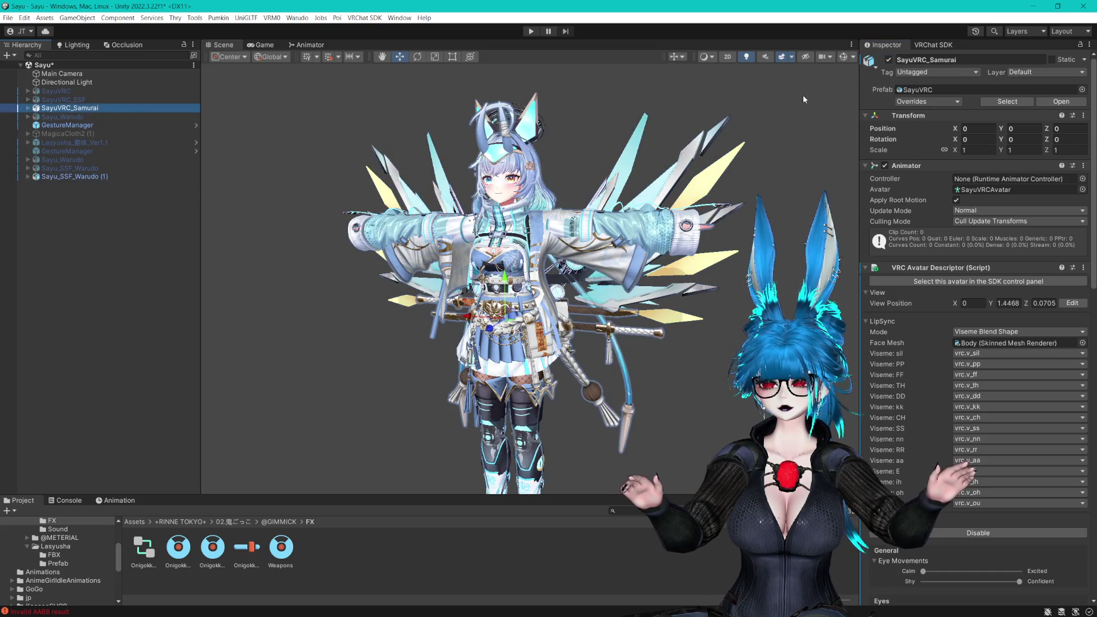
left_click(889, 60)
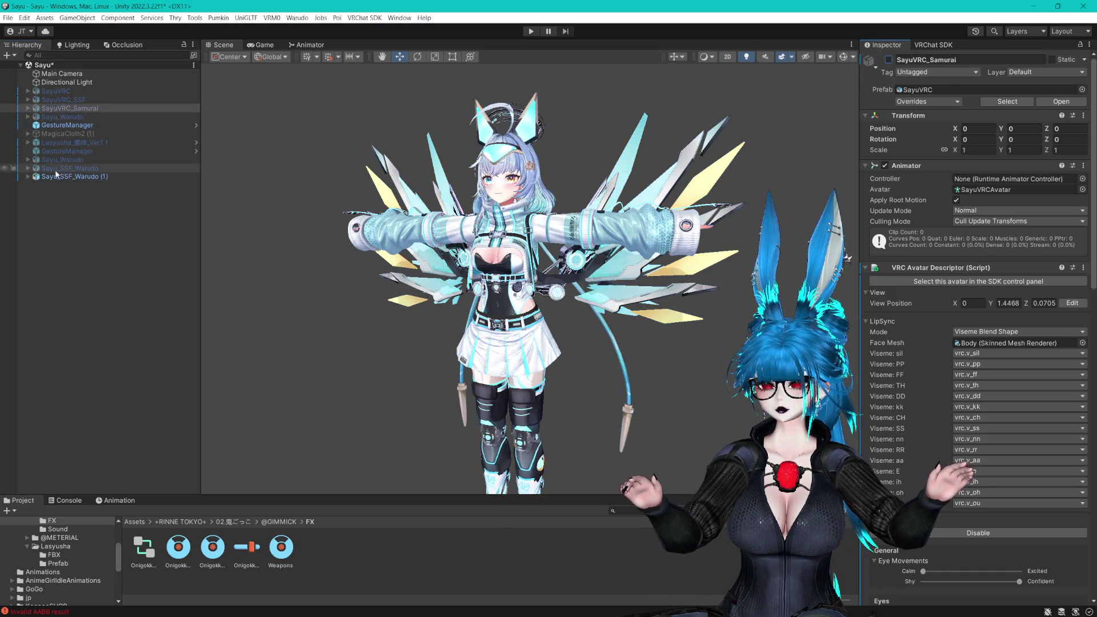
left_click(28, 177)
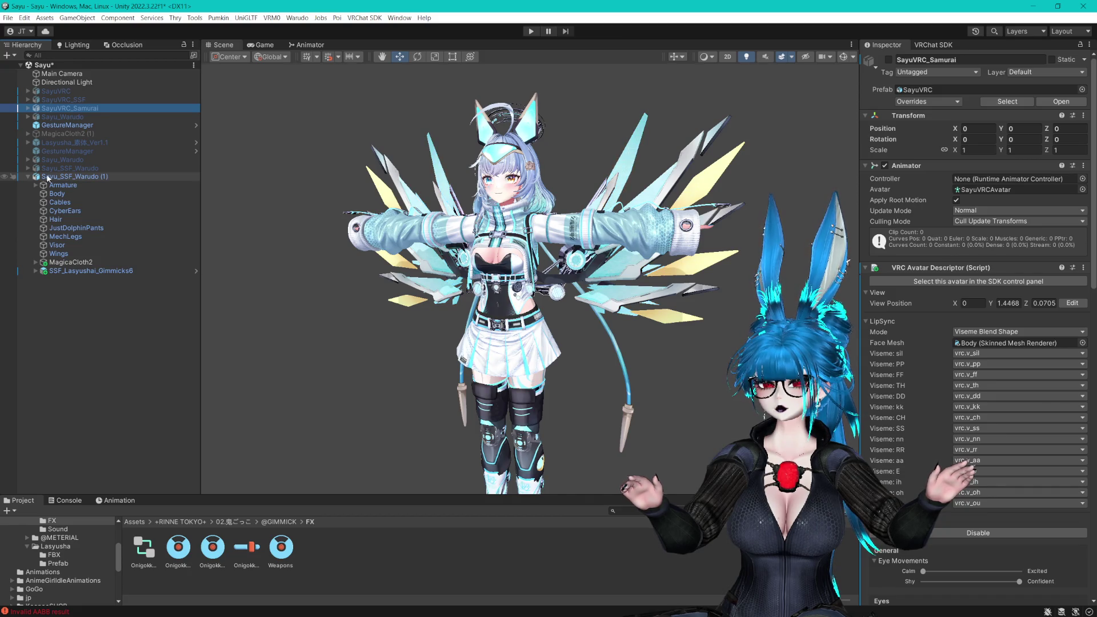
left_click(30, 179)
left_click(888, 60)
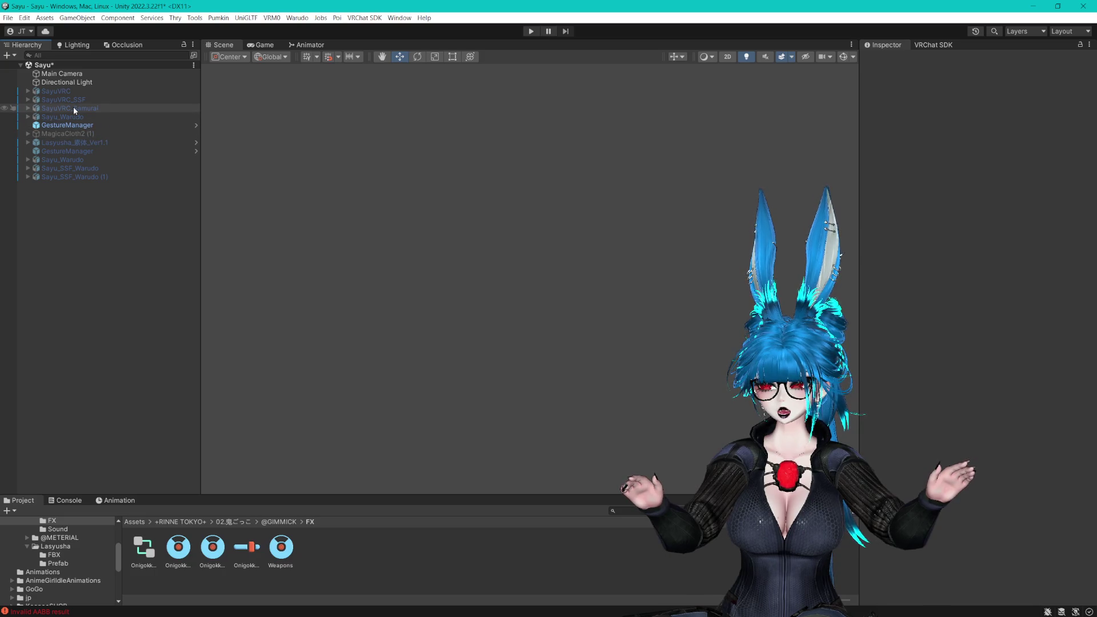
left_click(73, 108)
left_click(889, 59)
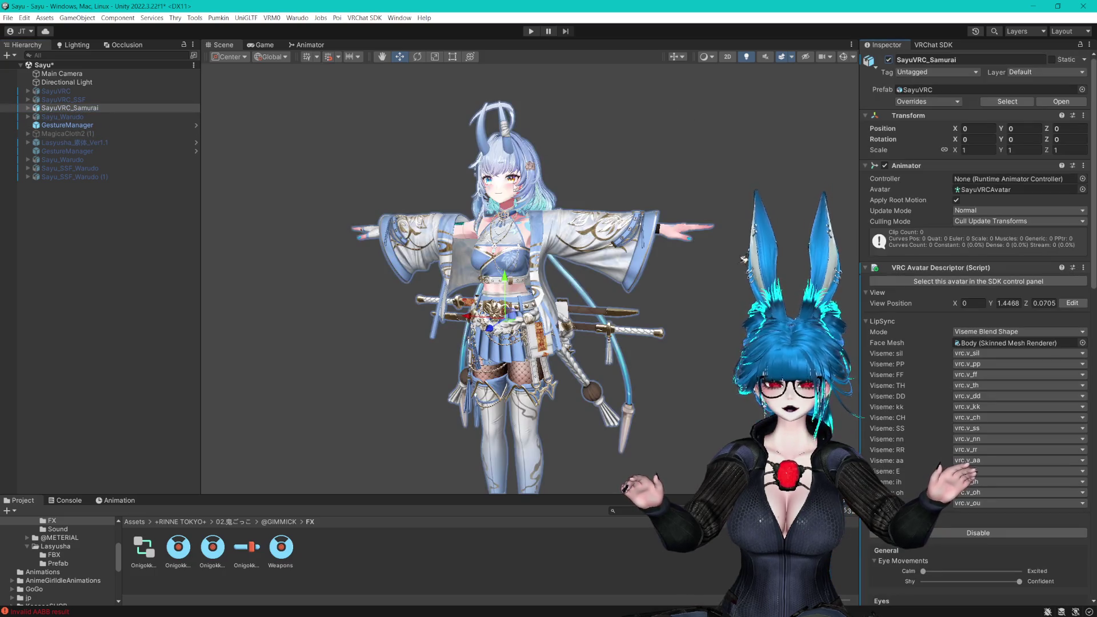
left_click(701, 327)
scroll(530, 279, "up", 3)
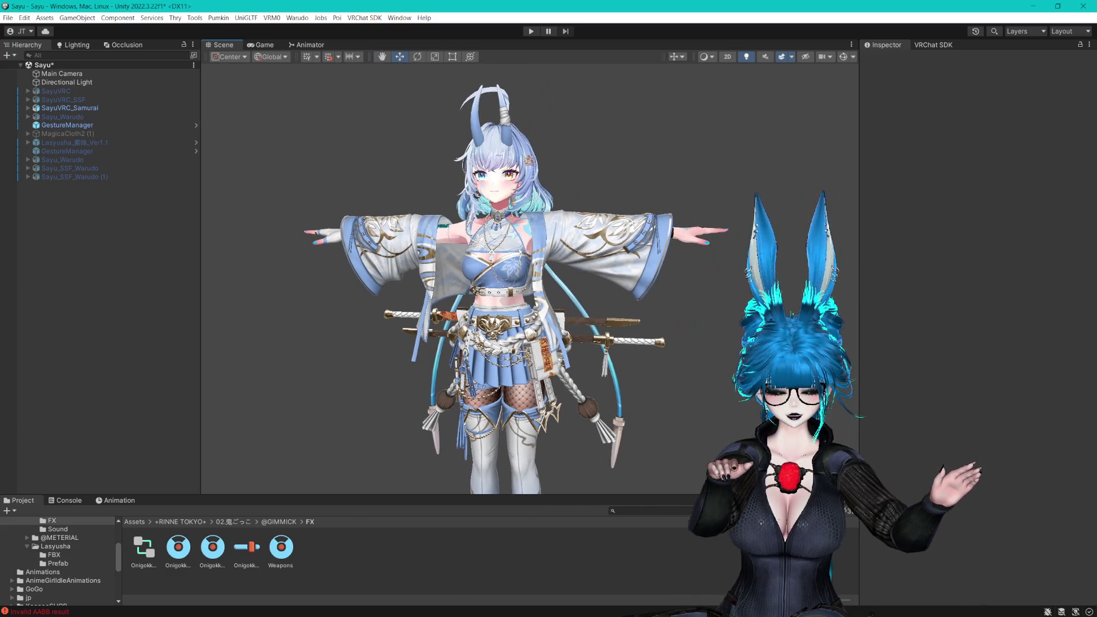
key("Print")
mouse_move(283, 71)
left_mouse_down()
mouse_move(737, 445)
mouse_move(738, 480)
left_mouse_up()
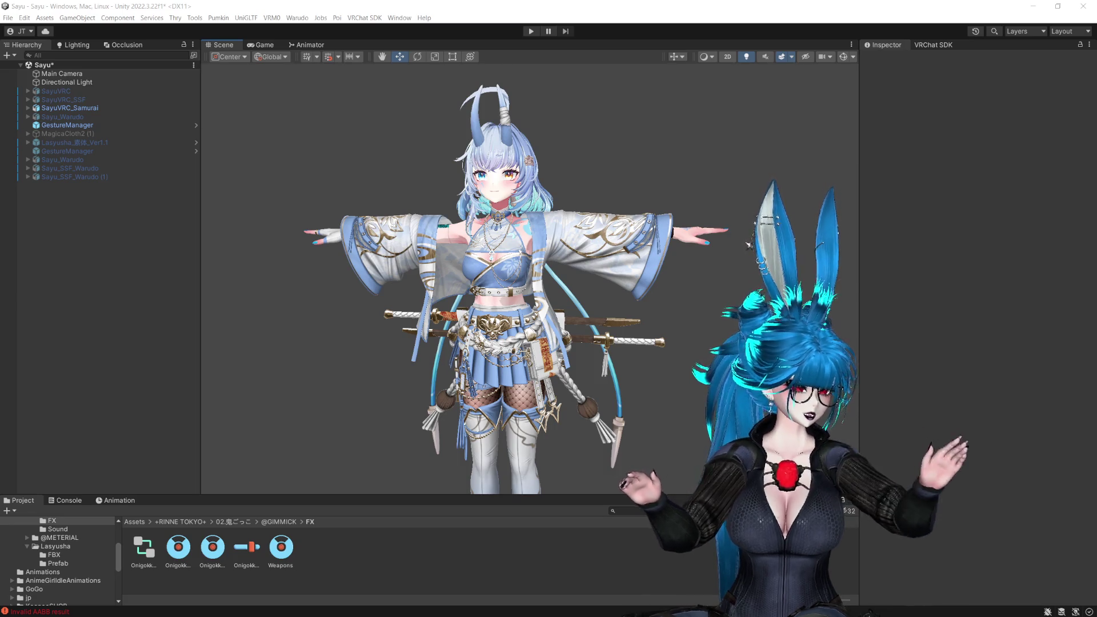
Deactivate SayuVRC_Samurai and activate both Sayu_SSF_Warudo objects
left_click(413, 4)
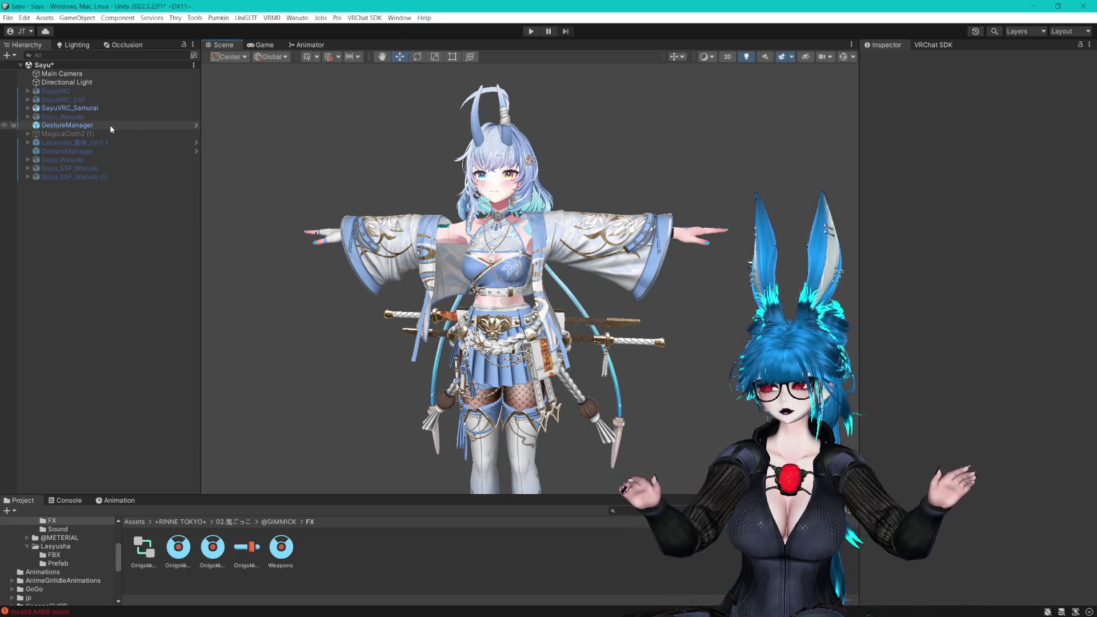
left_click(101, 108)
left_click(889, 60)
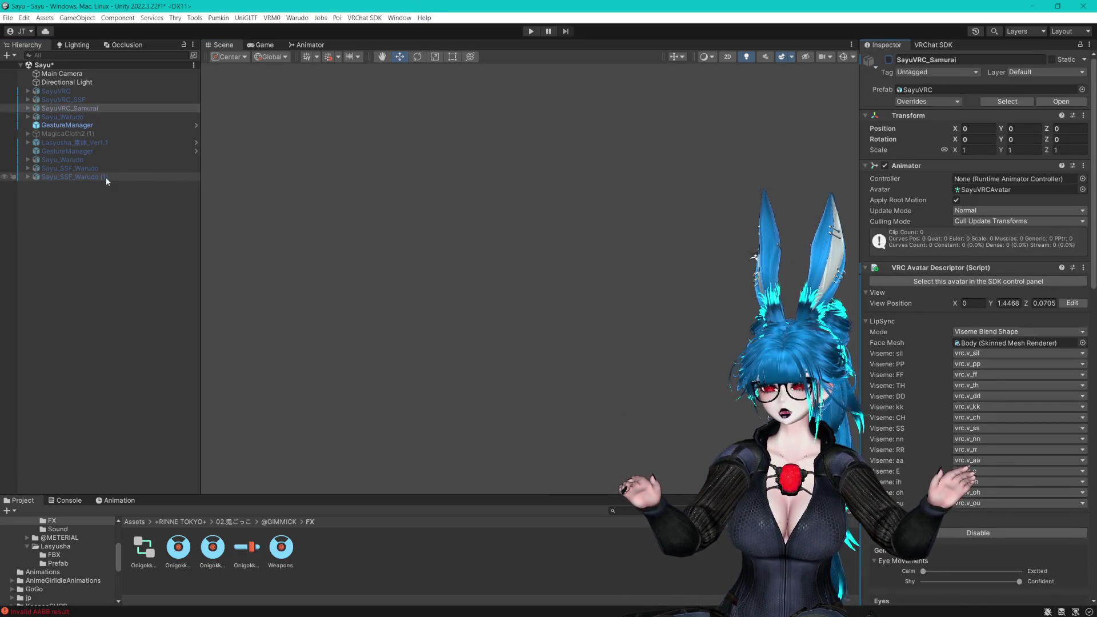
left_click(69, 168)
left_click(75, 176, "ctrl")
left_click(889, 59)
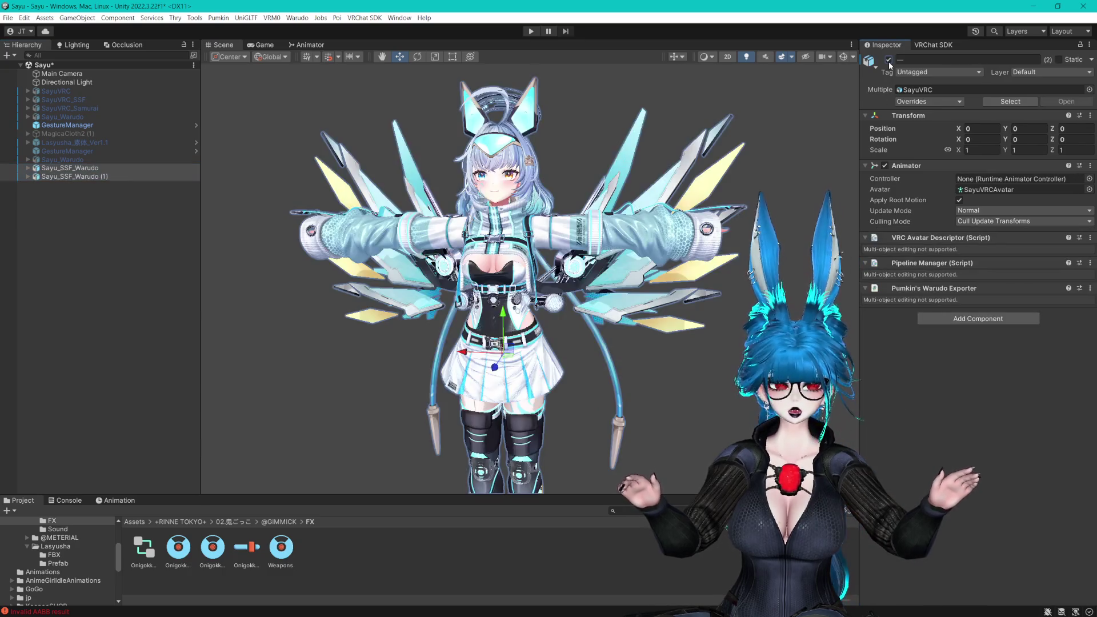
Delete the duplicate Sayu_SSF_Warudo (1) from the hierarchy
left_click(27, 176)
left_click(83, 176)
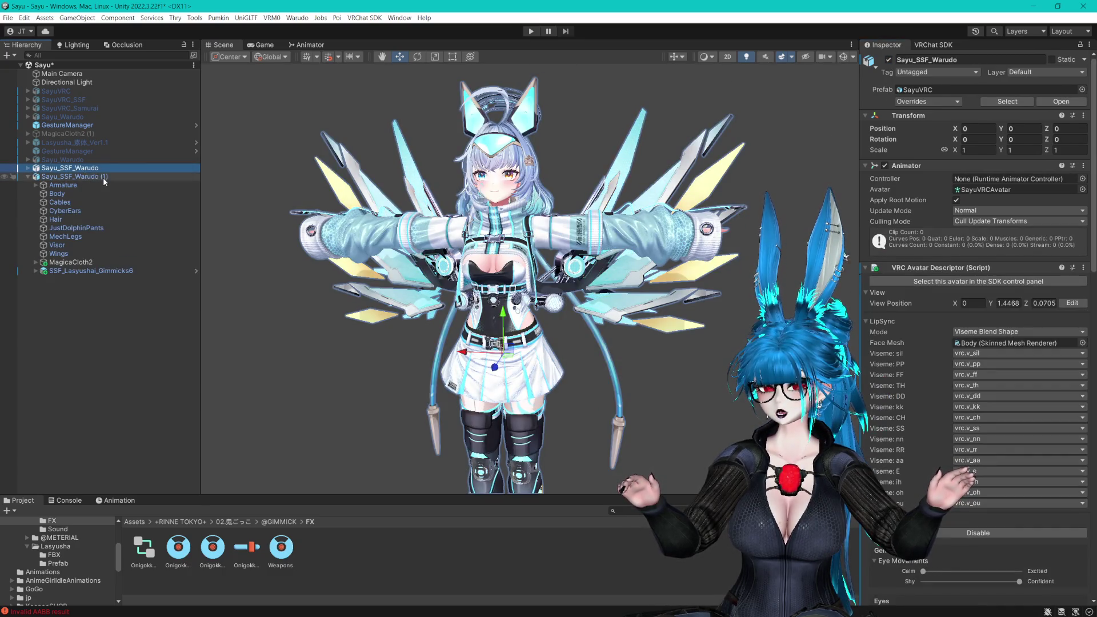
key("Delete")
Switch off the CyberEars and Wings parts of Sayu_SSF_Warudo
left_click(27, 168)
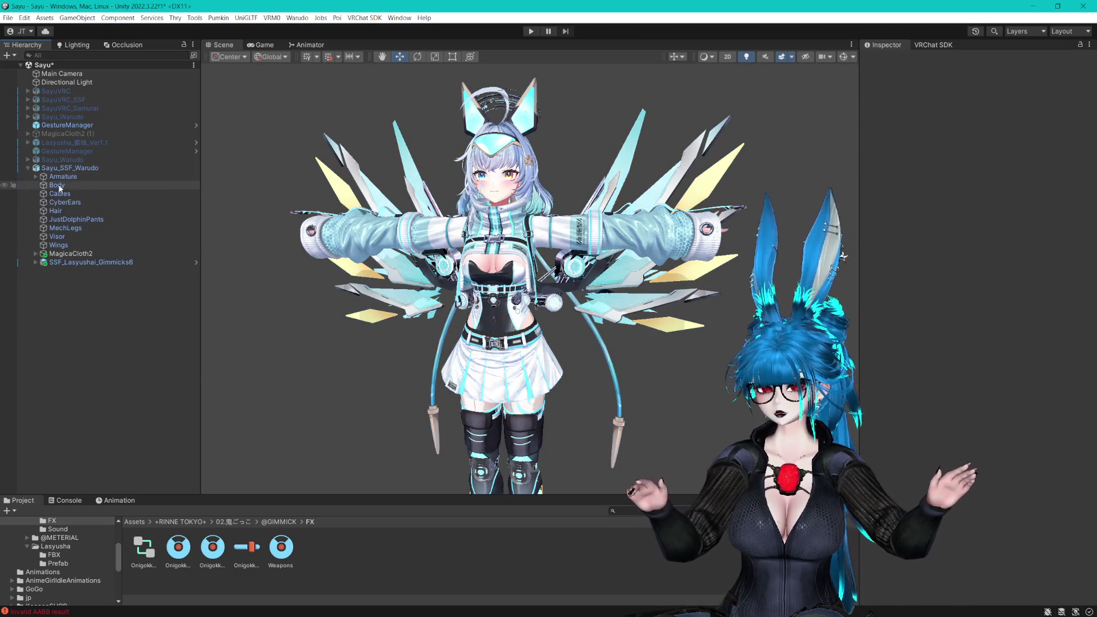
left_click(71, 249)
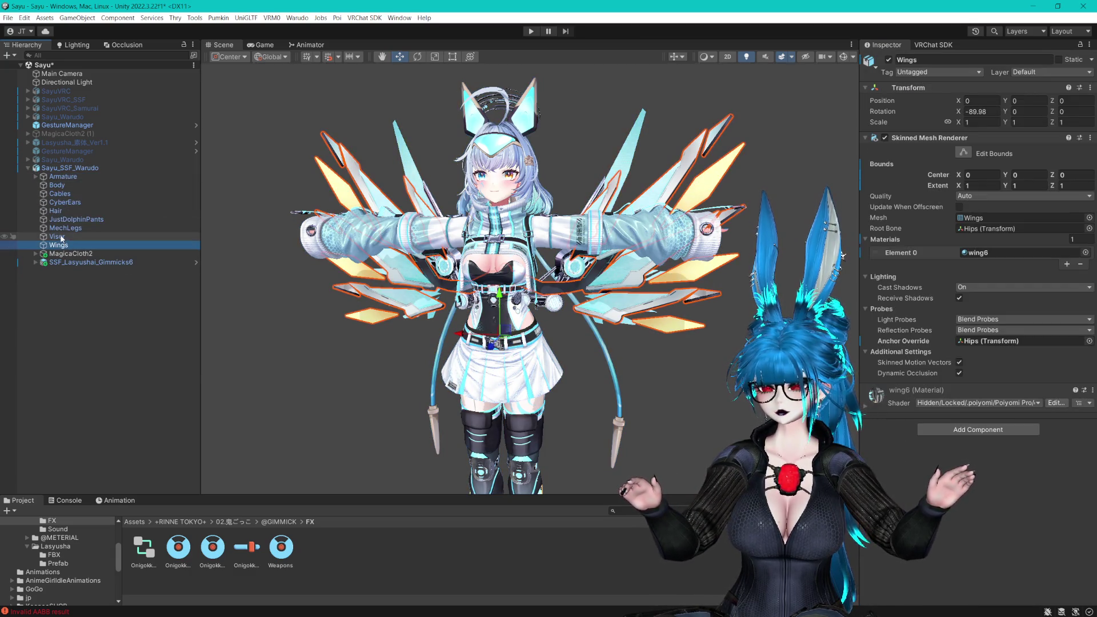
left_click(61, 239, "ctrl")
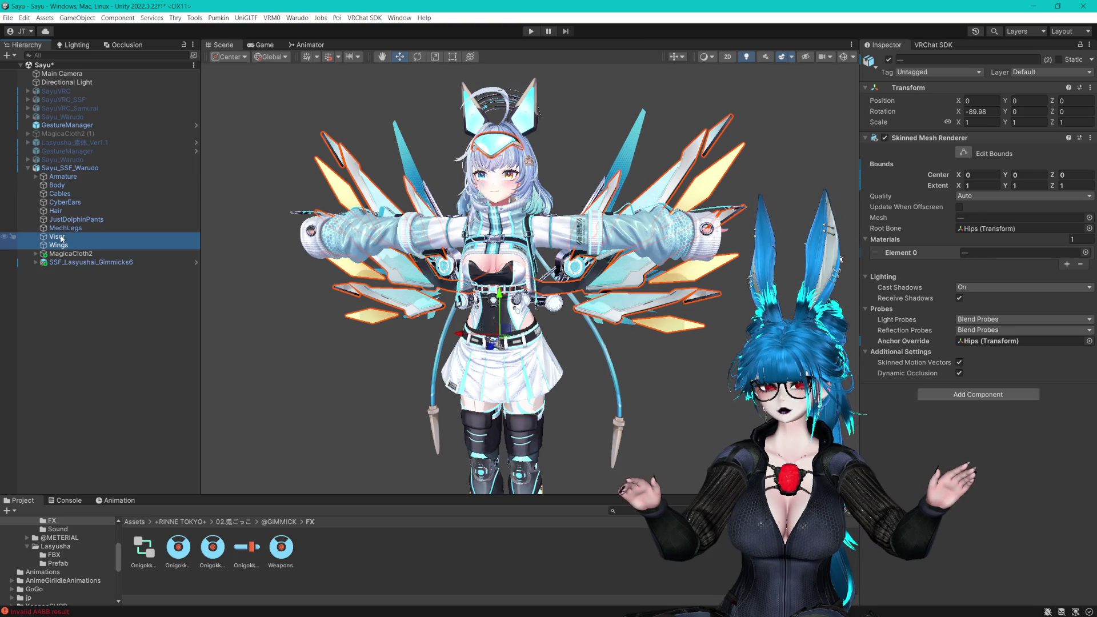
left_click(68, 203)
left_click(68, 244, "ctrl")
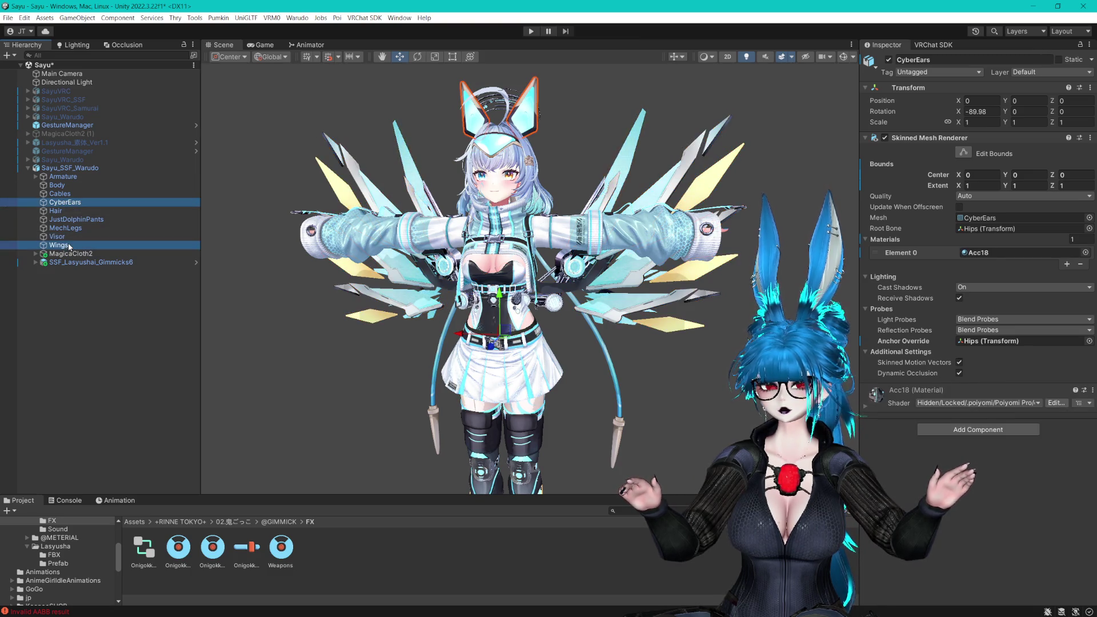
left_click(889, 59)
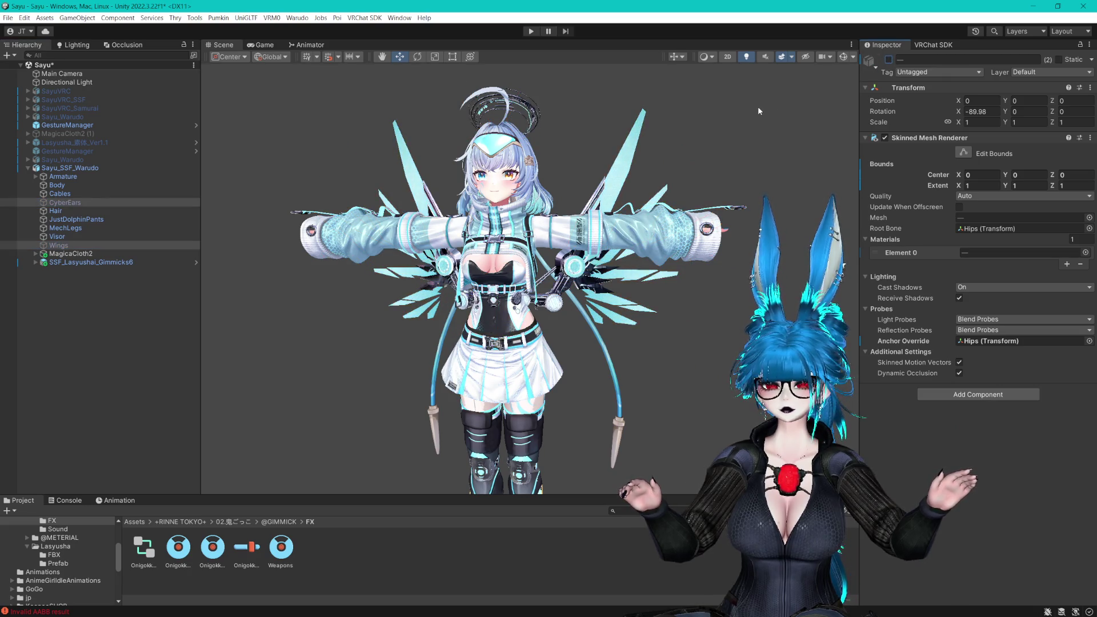
left_click(63, 167)
Switch off the MechLegs part of Sayu_SSF_Warudo
scroll(987, 283, "down", 15)
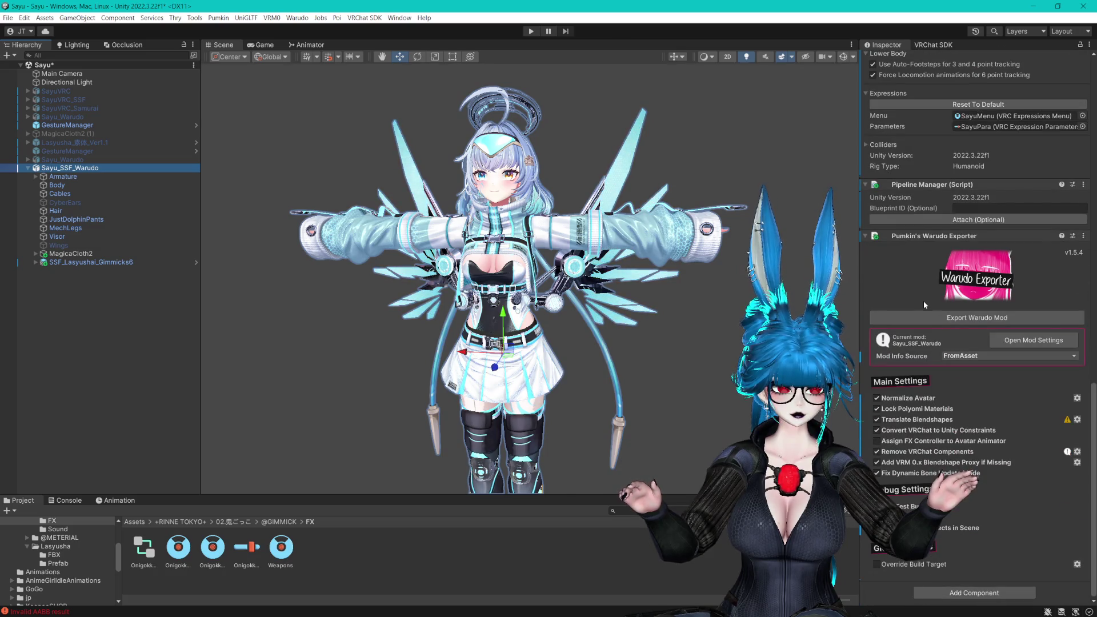
left_click(935, 319)
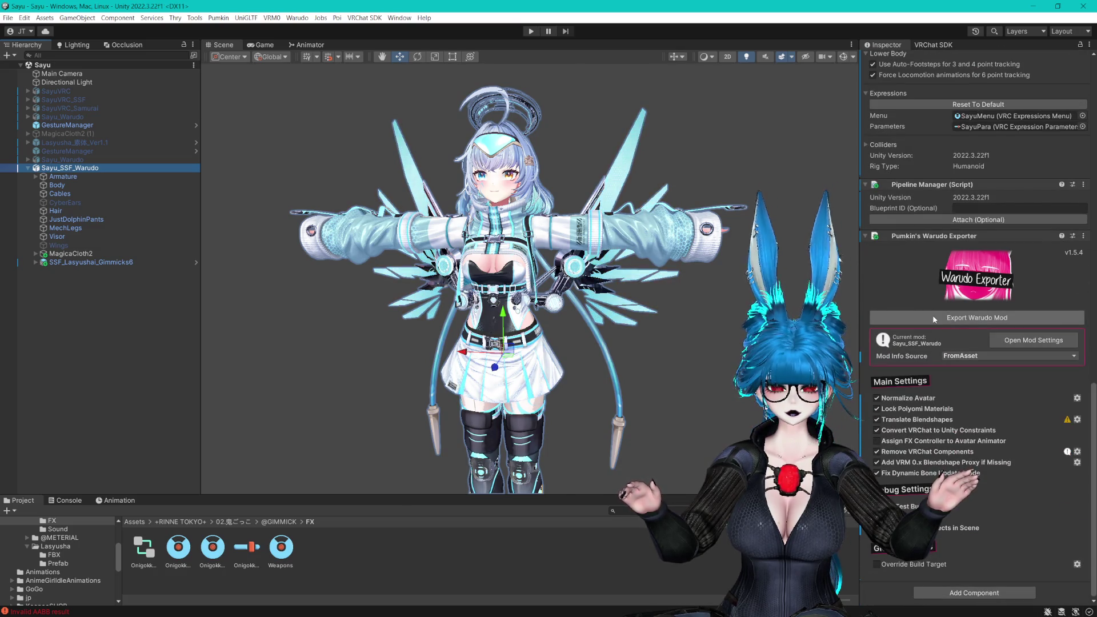
left_click(84, 228)
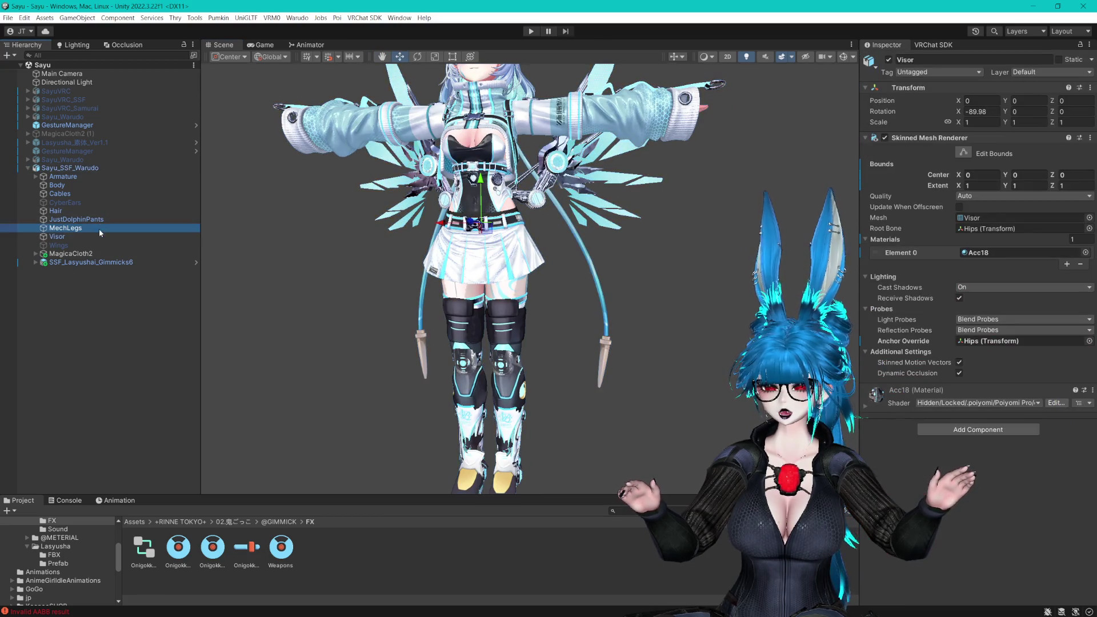
left_click(888, 60)
Export Sayu_SSF_Warudo as a Warudo mod using Pumkin's Warudo Exporter
left_click(70, 168)
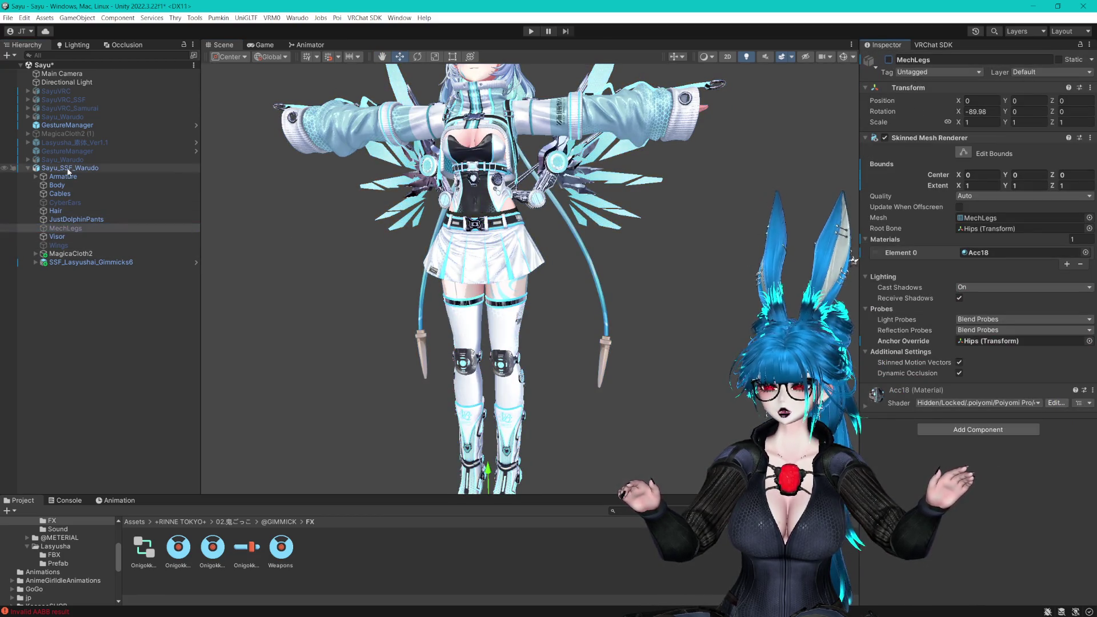
scroll(928, 335, "down", 5)
scroll(928, 335, "down", 15)
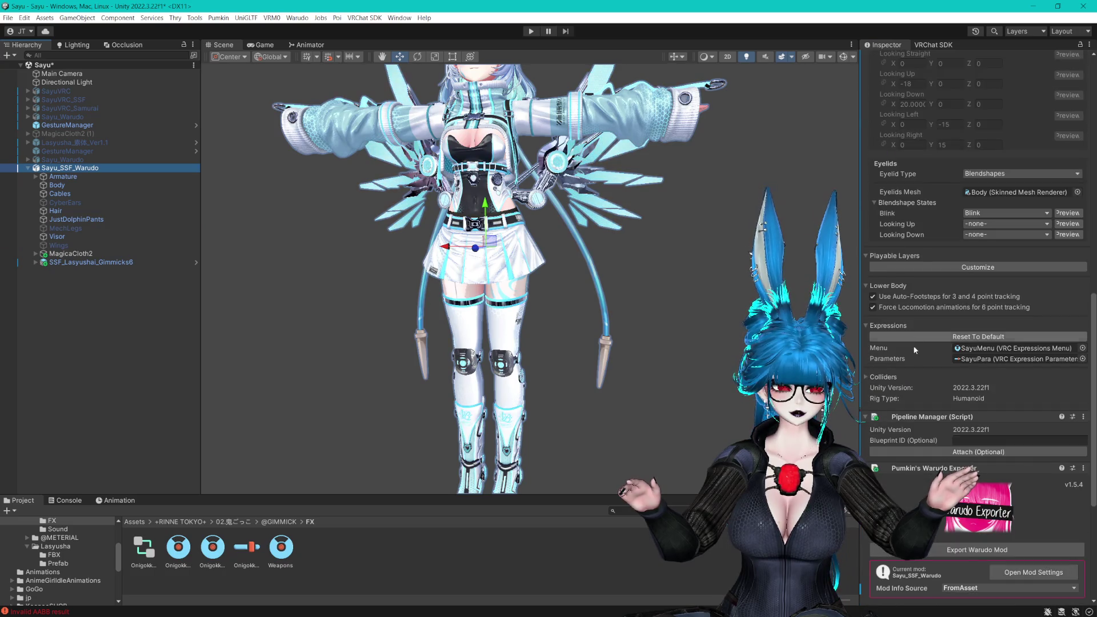
mouse_move(685, 286)
left_mouse_down()
mouse_move(680, 303)
mouse_move(674, 297)
mouse_move(674, 351)
left_mouse_up()
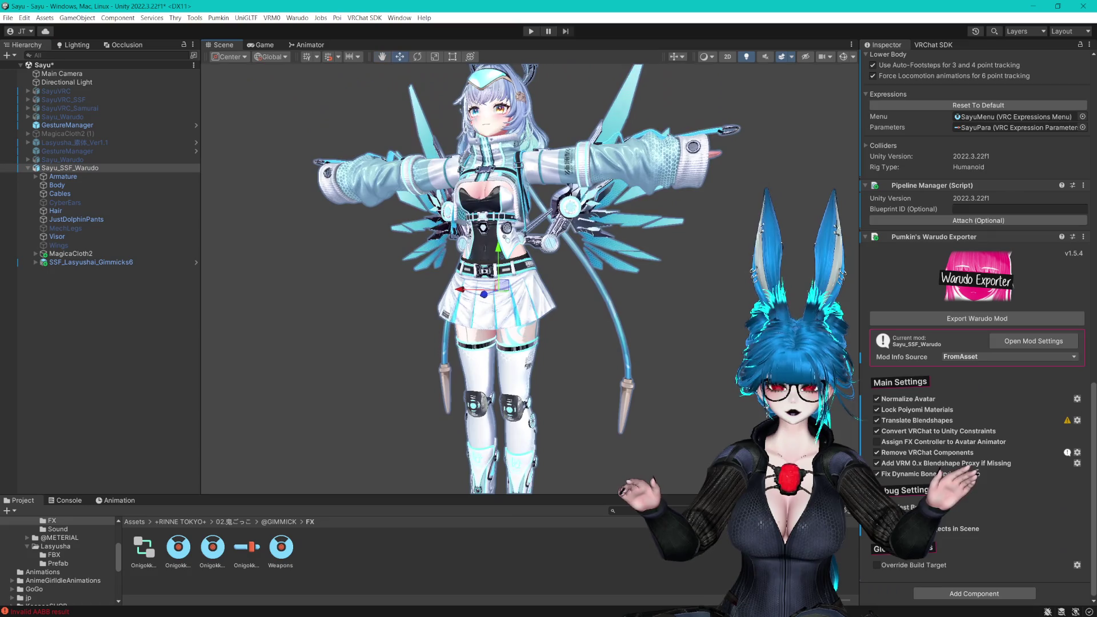
left_click(953, 324)
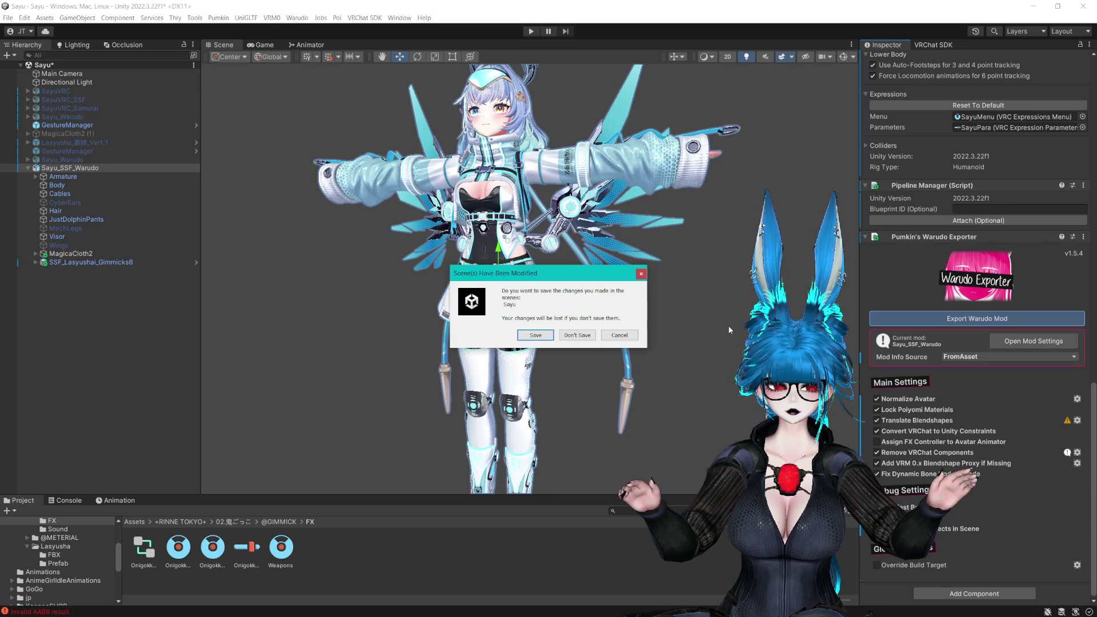
Save the modified Sayu scene so the Sayu_SSF_Warudo mod build proceeds
left_click(537, 338)
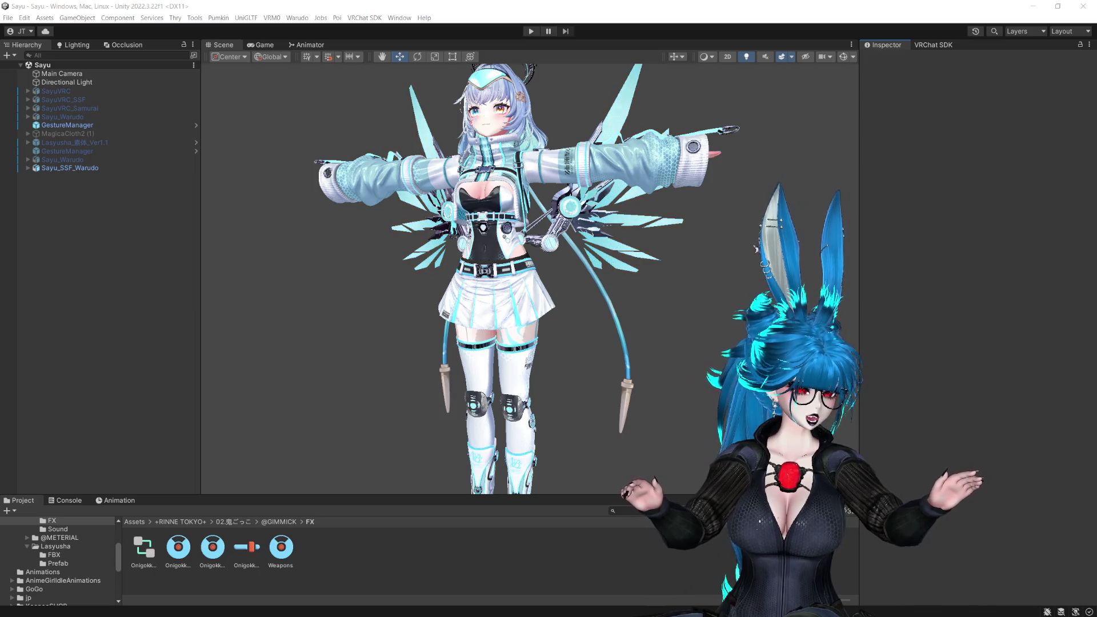
Deactivate Sayu_SSF_Warudo and activate Sayu_Warudo, expanding its parts
left_click(364, 179)
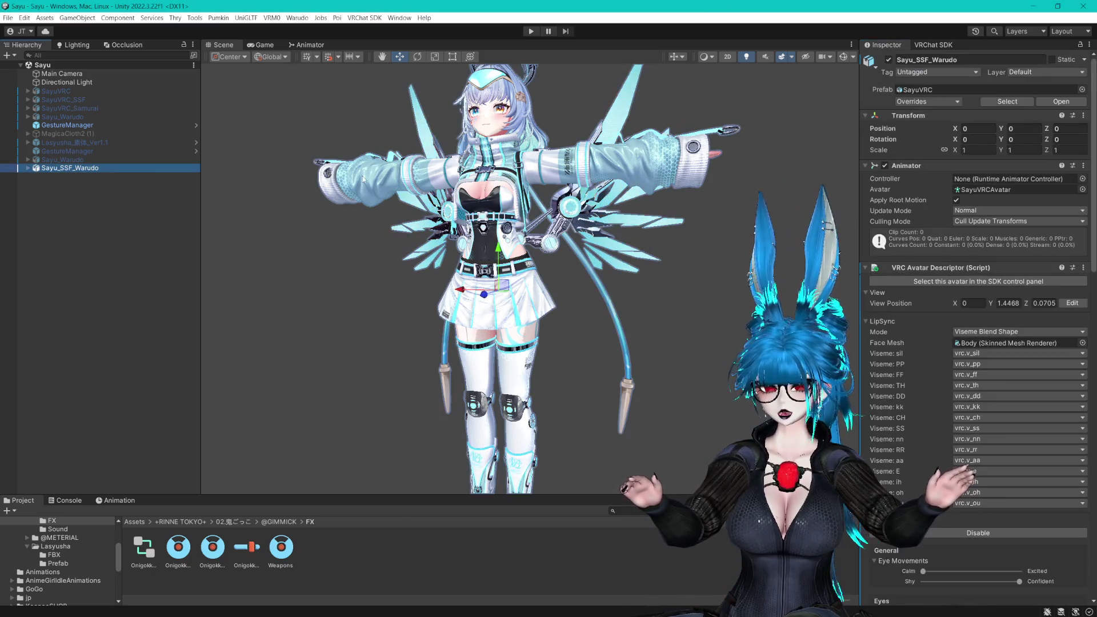
key("alt+shift+a")
left_click(63, 159)
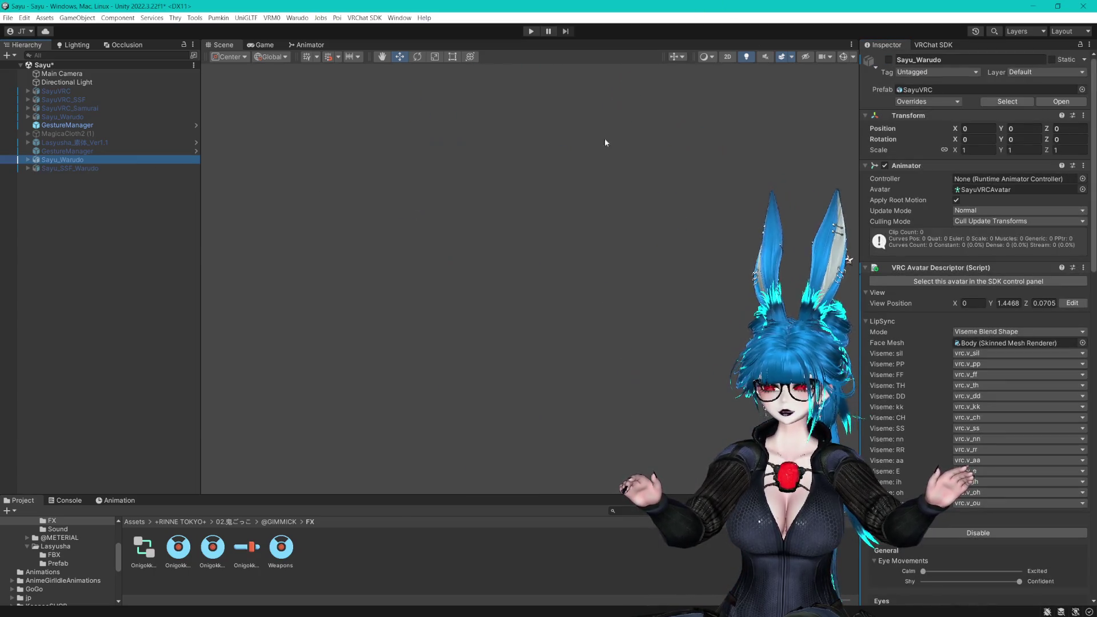
left_click(889, 60)
left_click(28, 160)
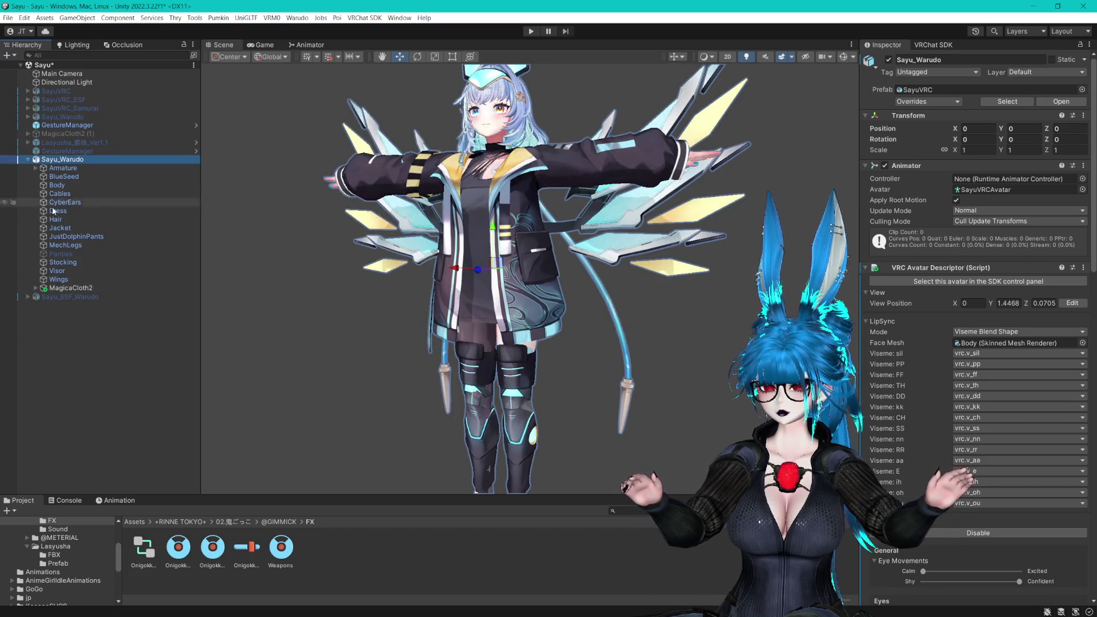
Hide Sayu_Warudo's MechLegs and leave its Jacket switched on
left_click(66, 245)
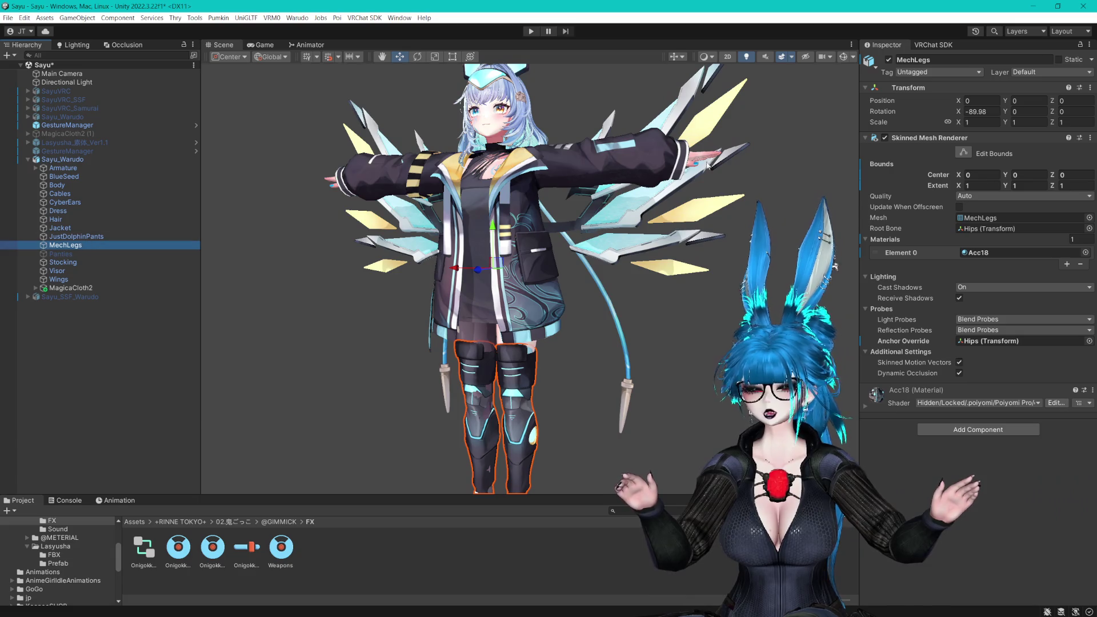
key("alt+shift+a")
key("f")
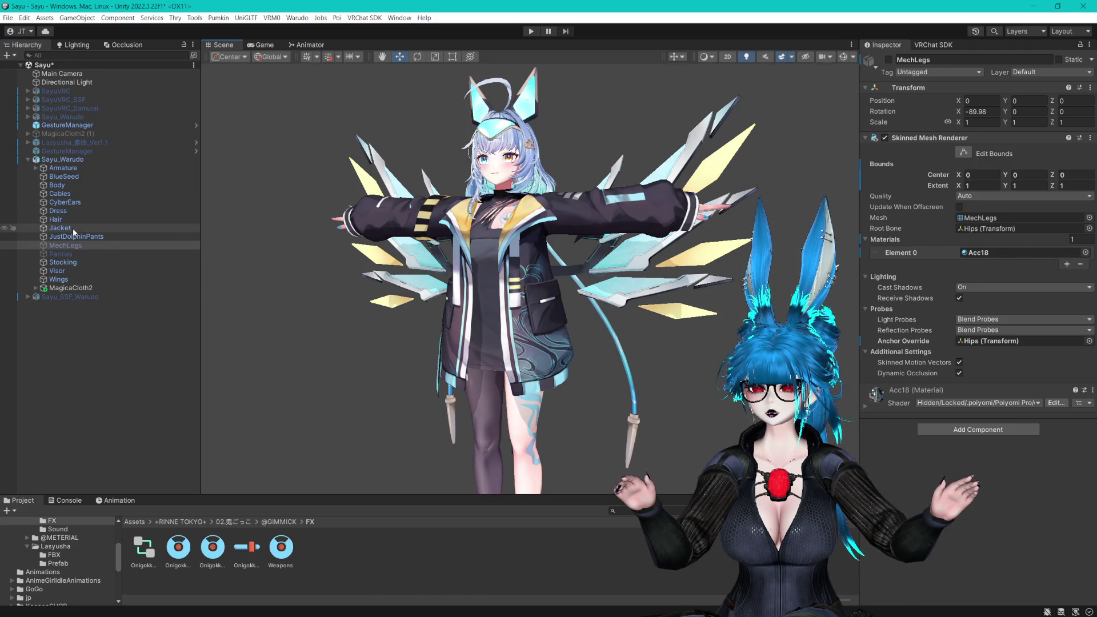
left_click(73, 228)
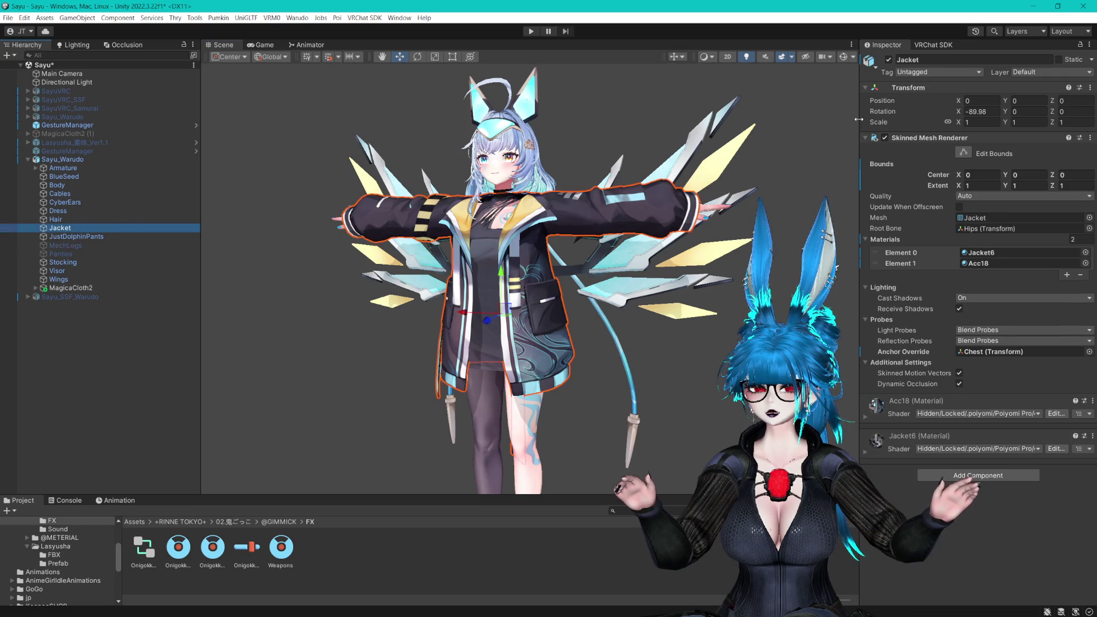
left_click(889, 59)
left_click(889, 60)
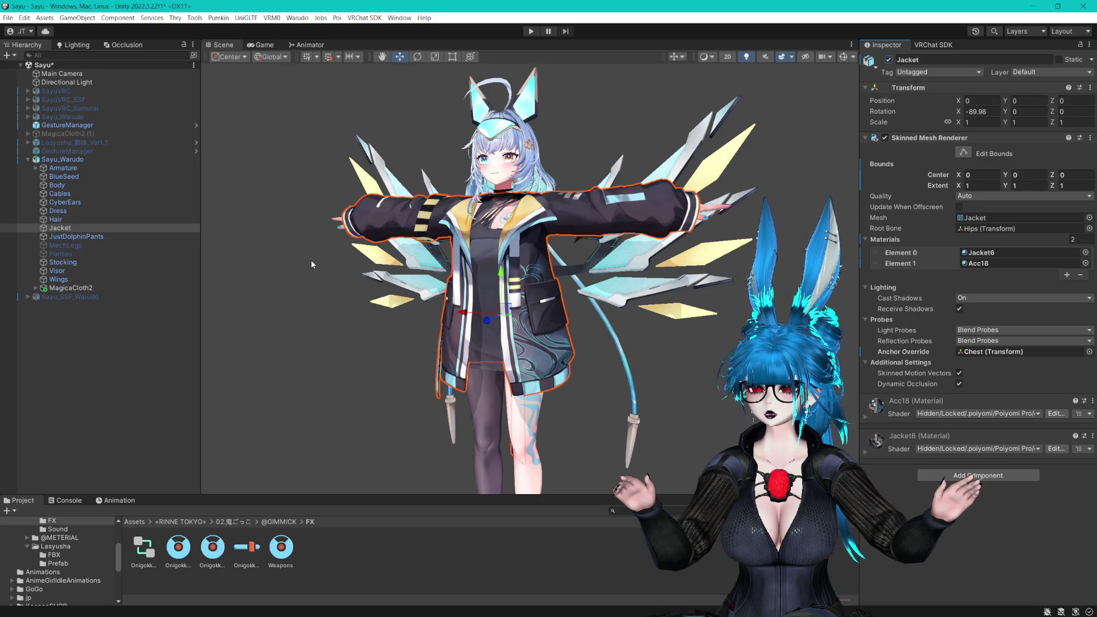
Reselect the Sayu_Warudo root and save the scene with Ctrl+S
mouse_move(382, 254)
left_mouse_down()
mouse_move(400, 251)
mouse_move(423, 114)
mouse_move(383, 262)
mouse_move(388, 115)
mouse_move(366, 149)
left_mouse_up()
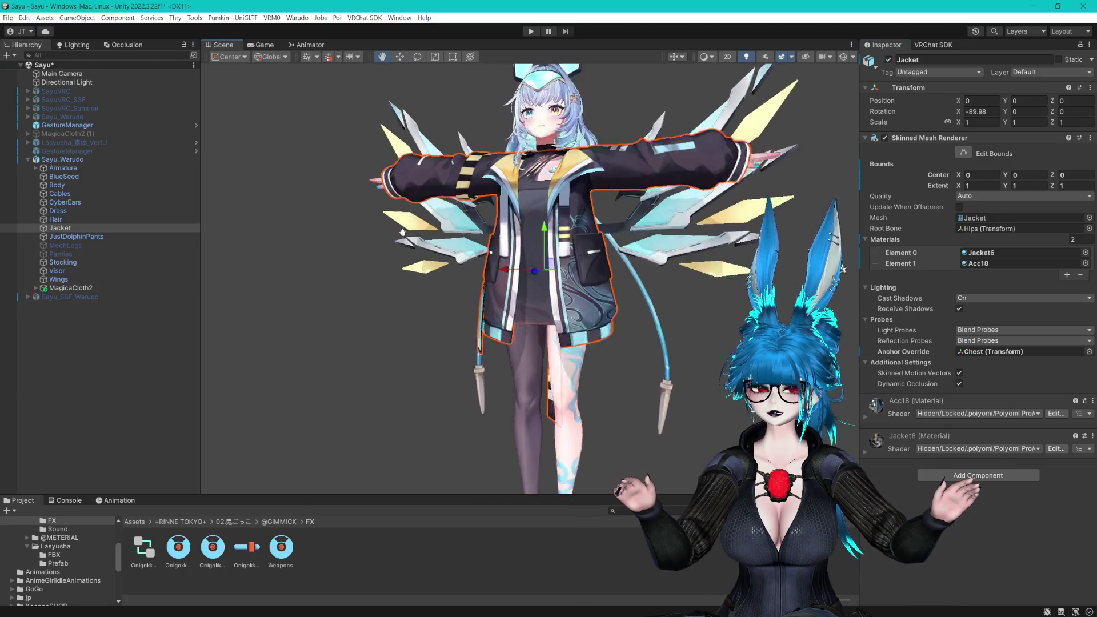
left_click(107, 161)
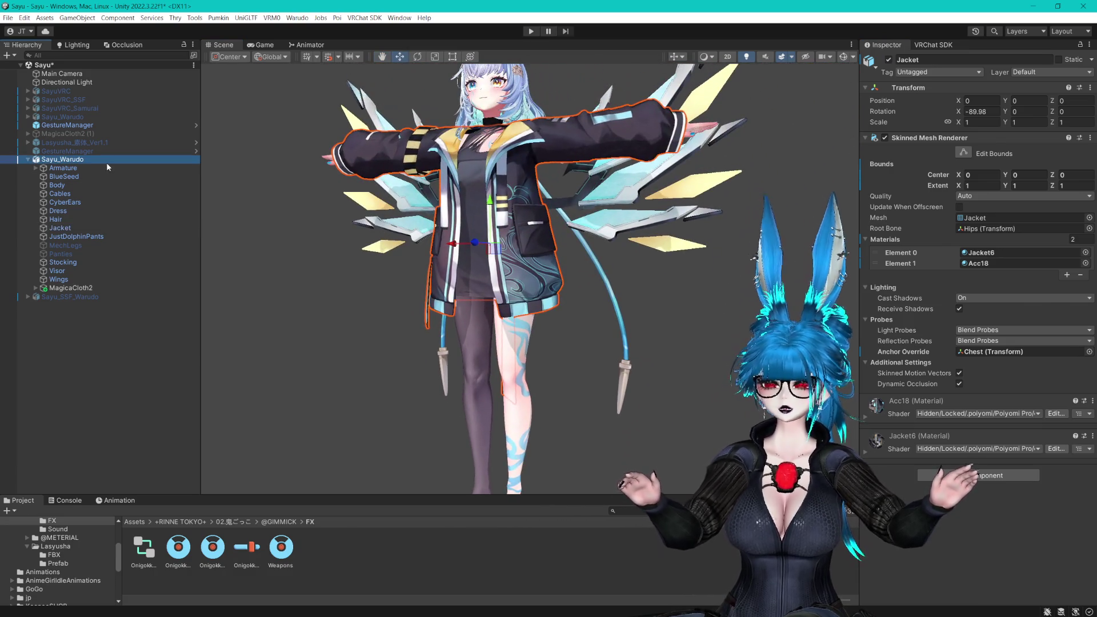
left_click_drag(342, 251, 392, 229)
key("ctrl+s")
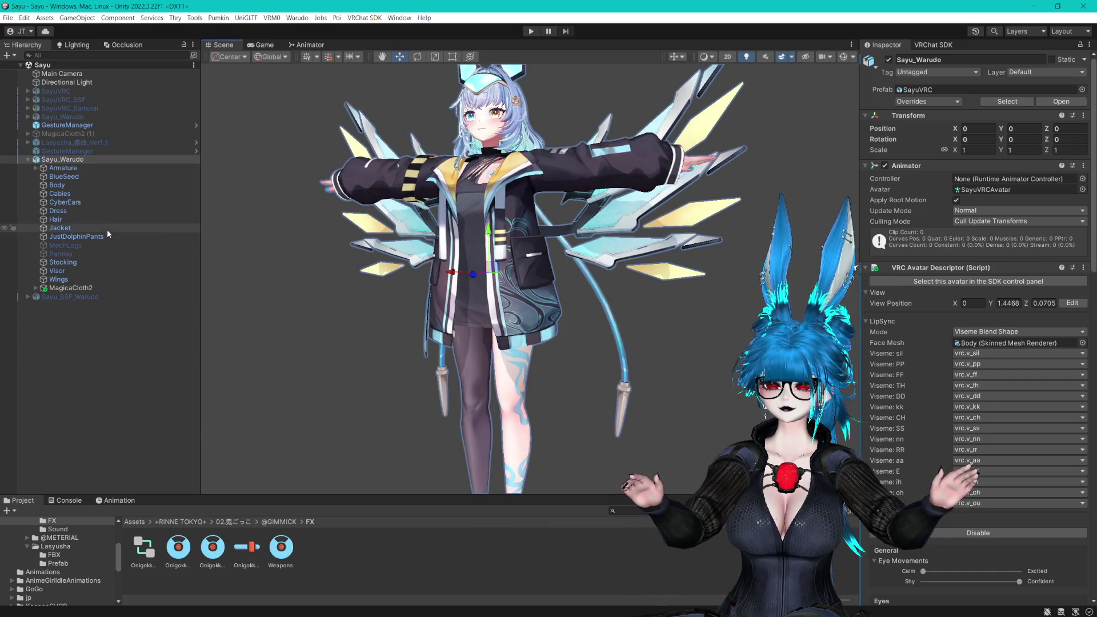
Switch off the Jacket on Sayu_Warudo
double_click(101, 228)
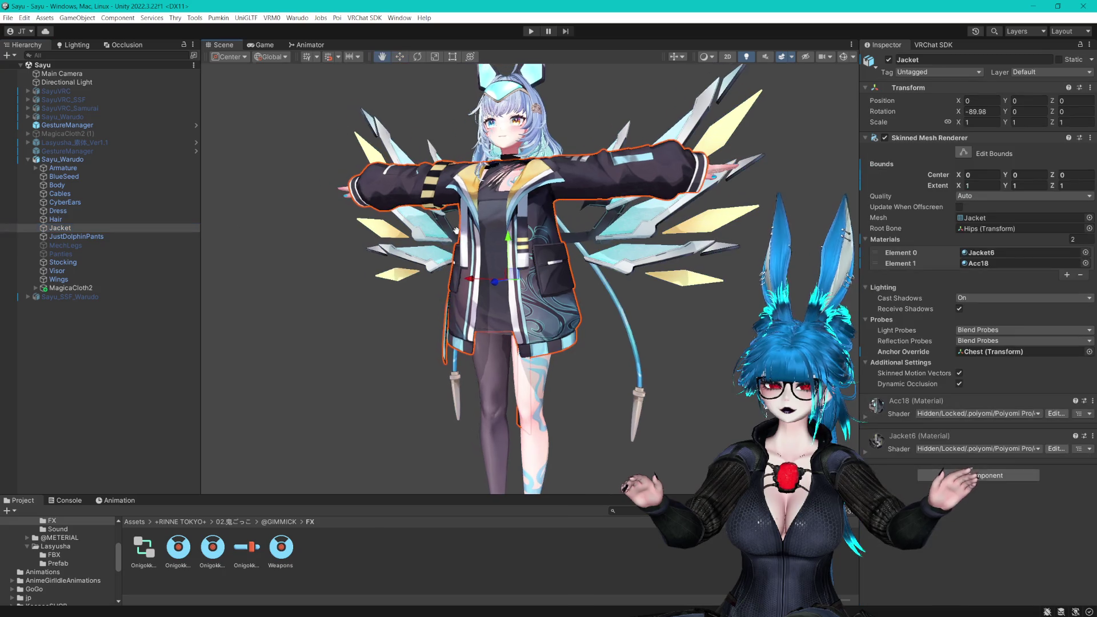
left_click(889, 59)
left_click(63, 160)
Export Sayu_Warudo as a Warudo mod, accepting the save prompt to start the build
scroll(941, 348, "down", 5)
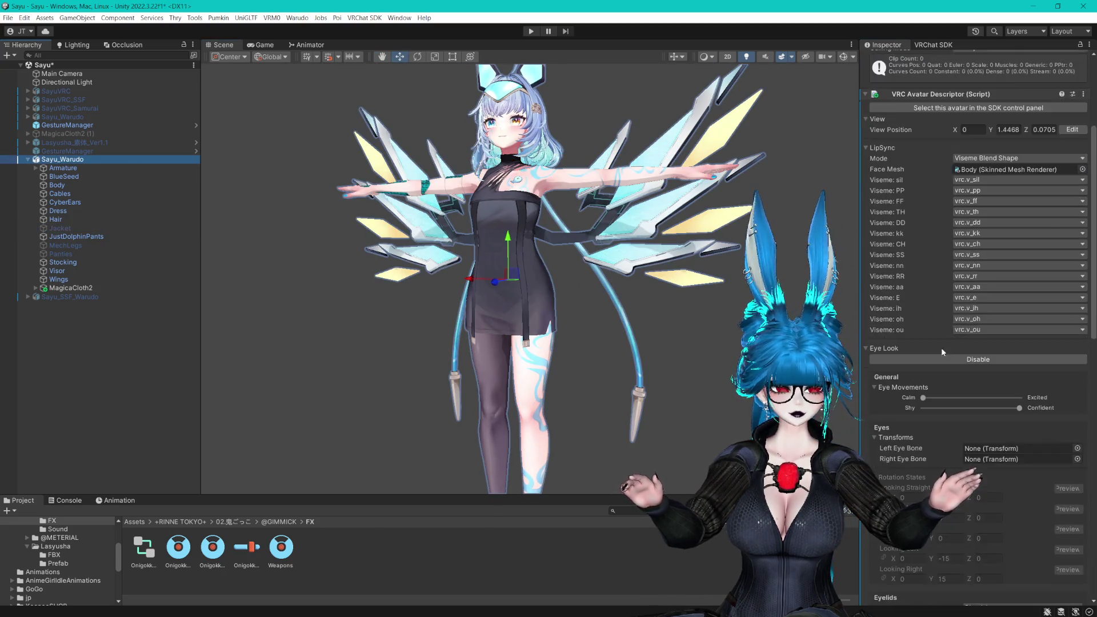
scroll(942, 347, "down", 15)
left_click(961, 318)
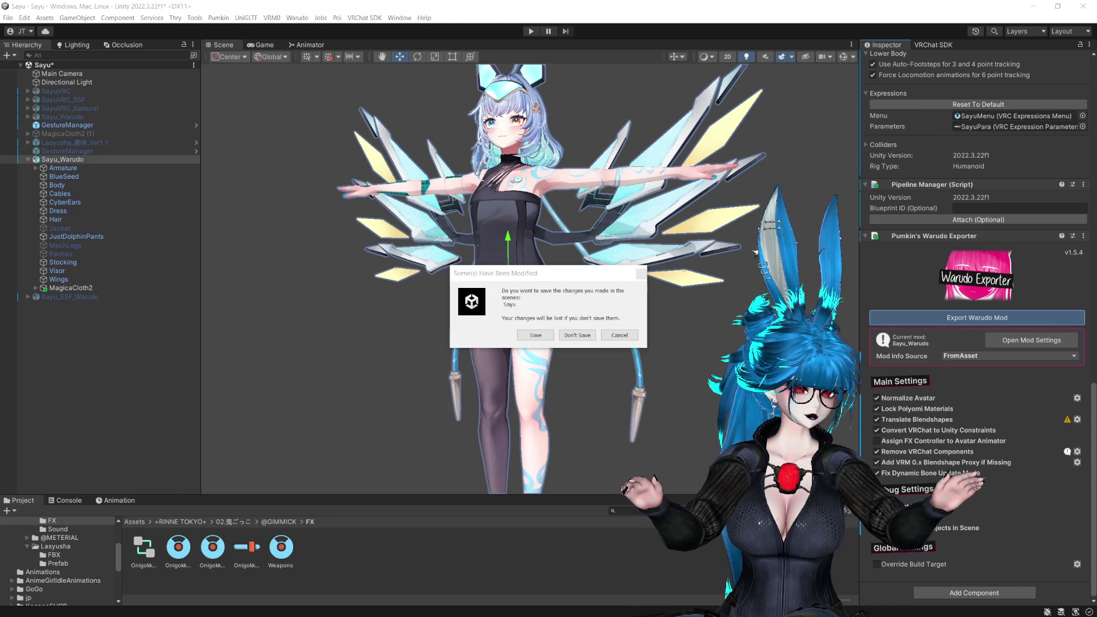
left_click(536, 334)
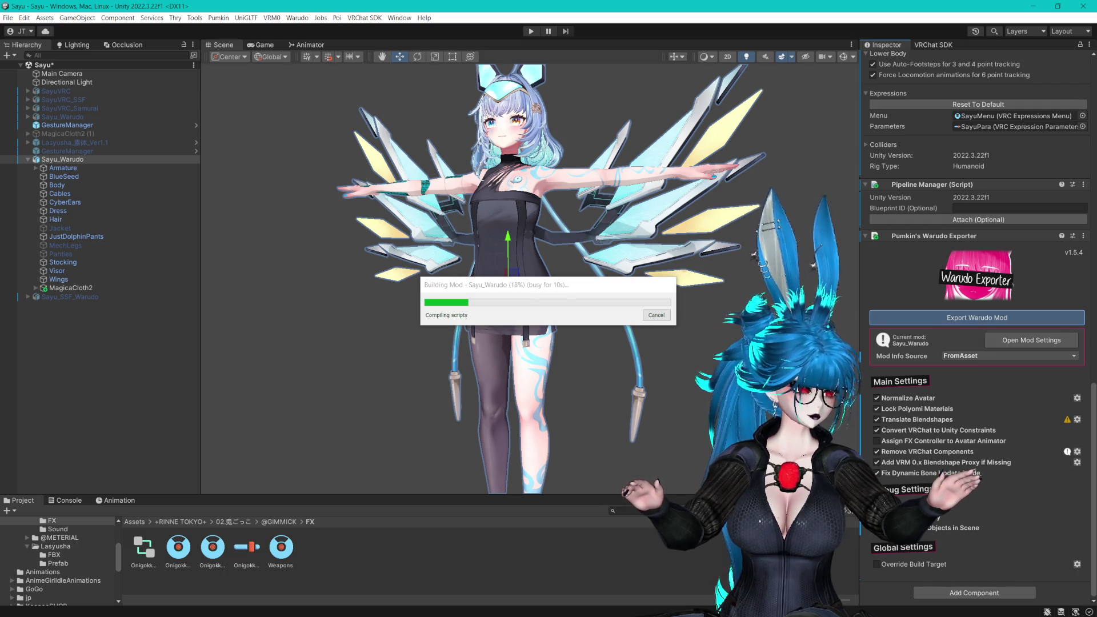
Move the Building Mod and Build AssetBundle progress windows aside while Sayu_Warudo builds
mouse_move(514, 293)
left_mouse_down()
mouse_move(457, 195)
mouse_move(326, 118)
left_mouse_up()
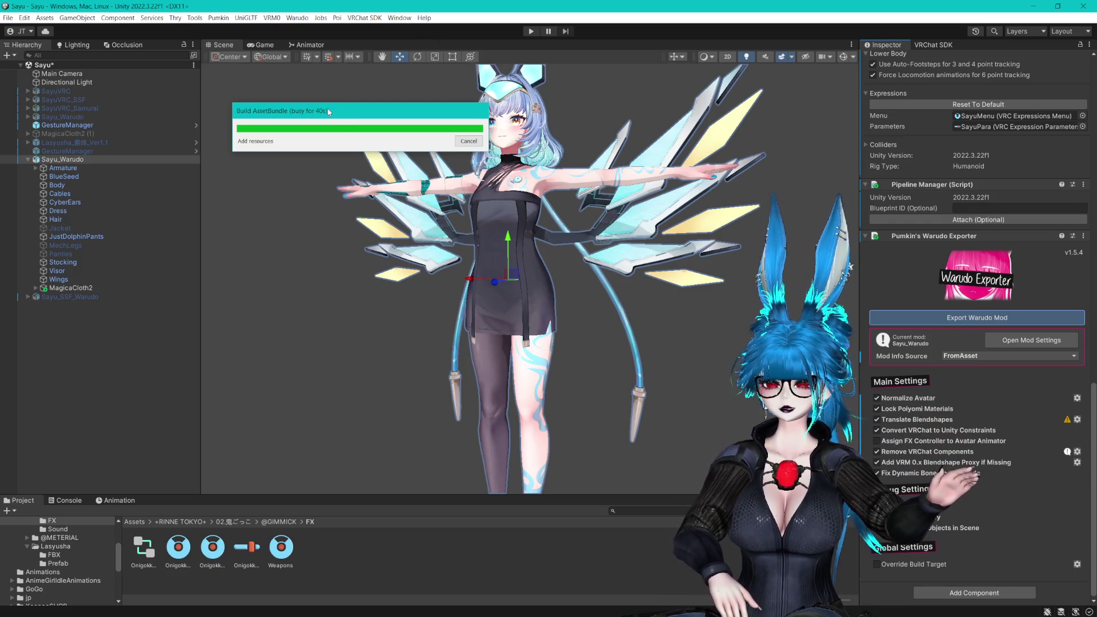
left_click_drag(328, 111, 399, 243)
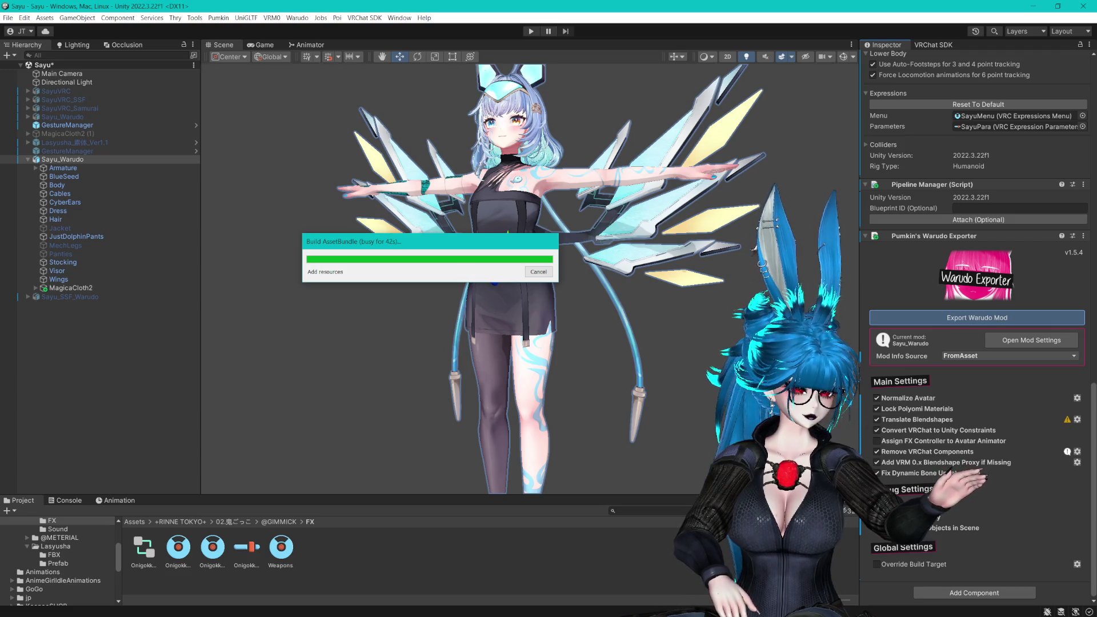